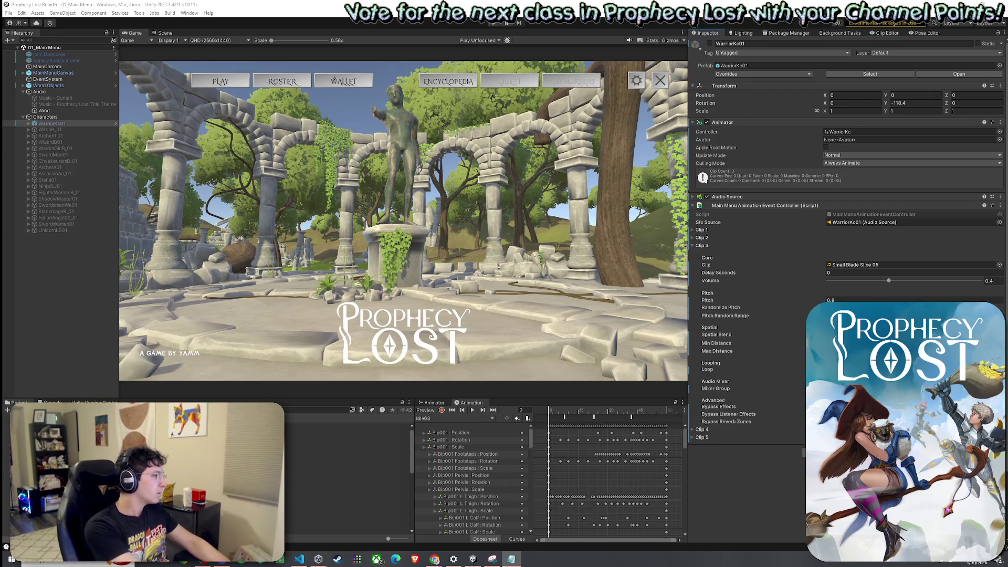
- Save the main menu scene with File > Save
{"action": "key", "text": "alt+Tab"}
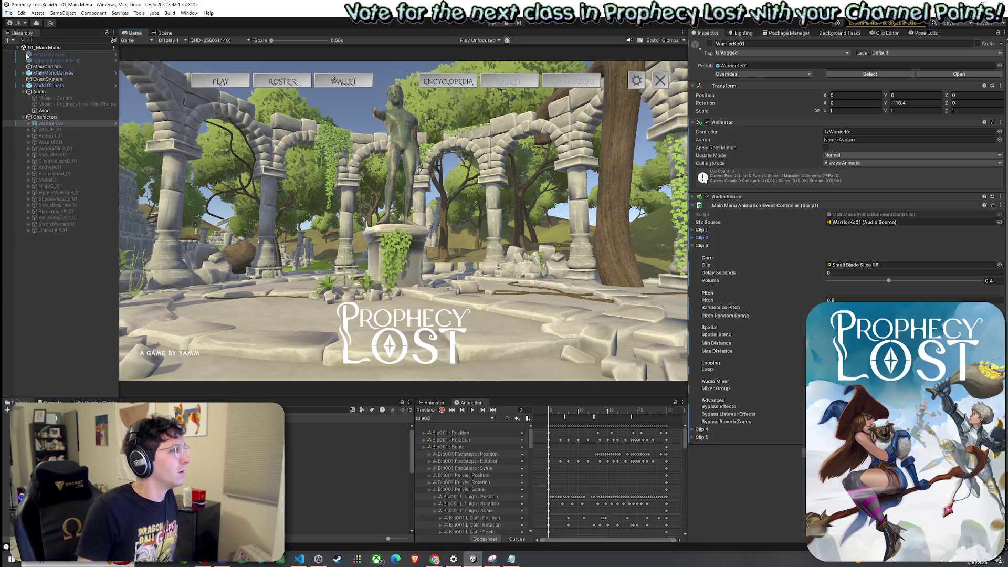
{"action": "left_click", "coordinate": [8, 12]}
{"action": "left_click", "coordinate": [28, 51]}
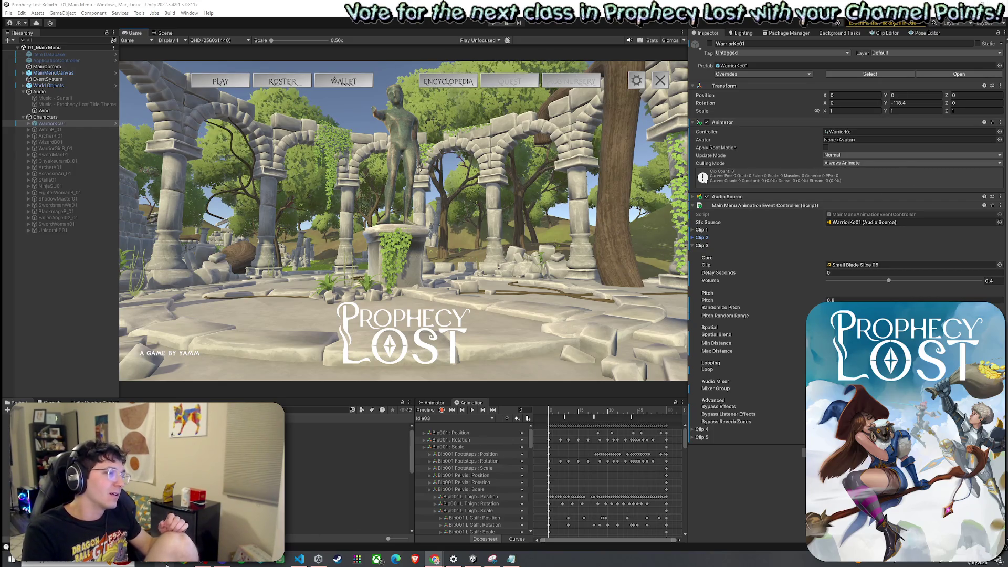
{"action": "left_click", "coordinate": [532, 260]}
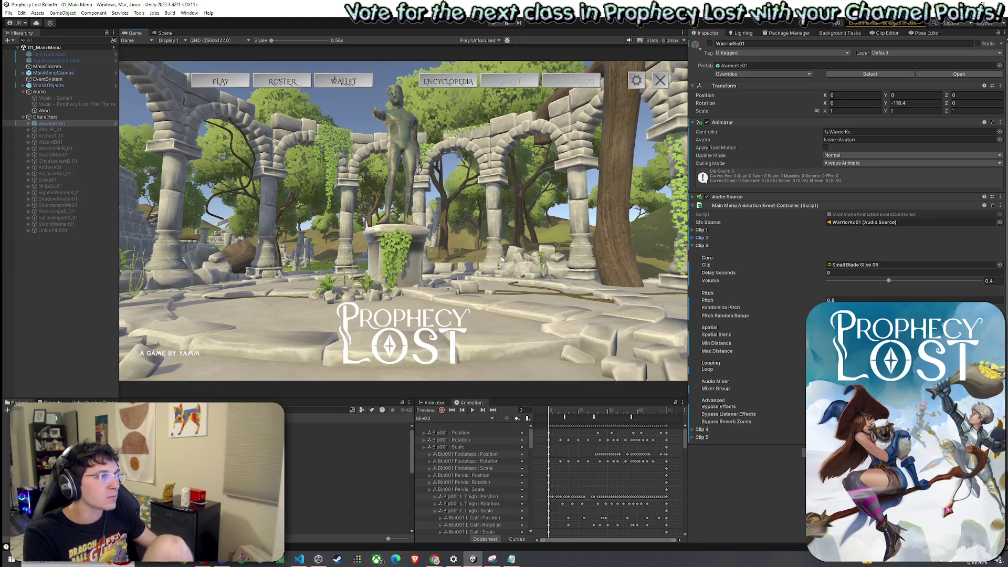
{"action": "left_click", "coordinate": [8, 13]}
{"action": "left_click", "coordinate": [28, 53]}
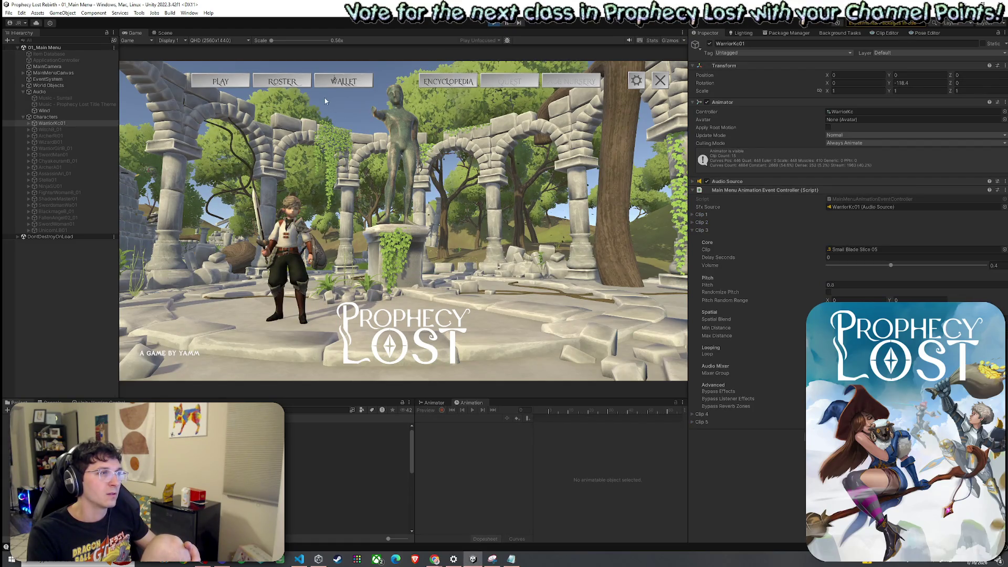
- In the running game, open Roster, select the Witch, then stop play mode
{"action": "left_click", "coordinate": [301, 84]}
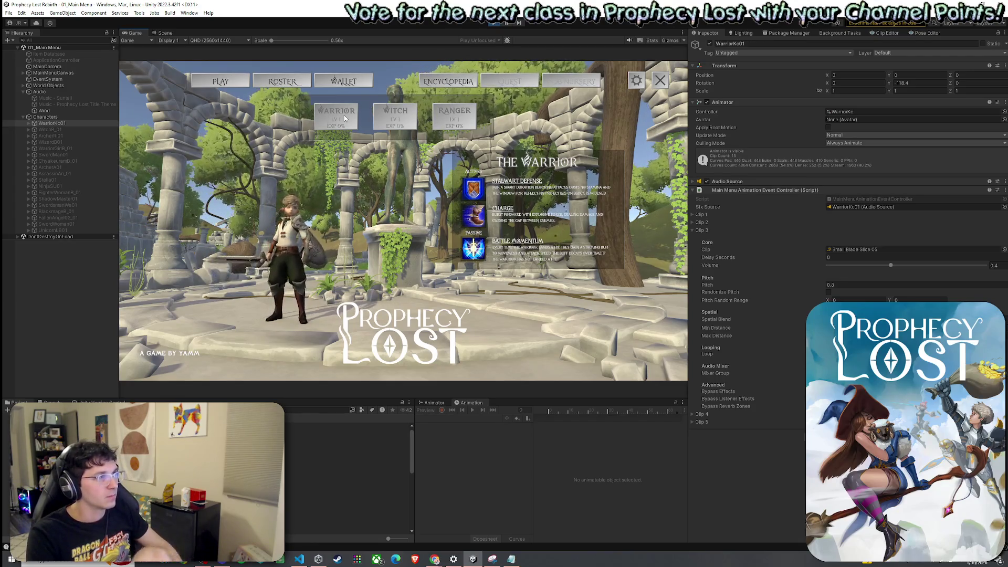
{"action": "left_click", "coordinate": [380, 116]}
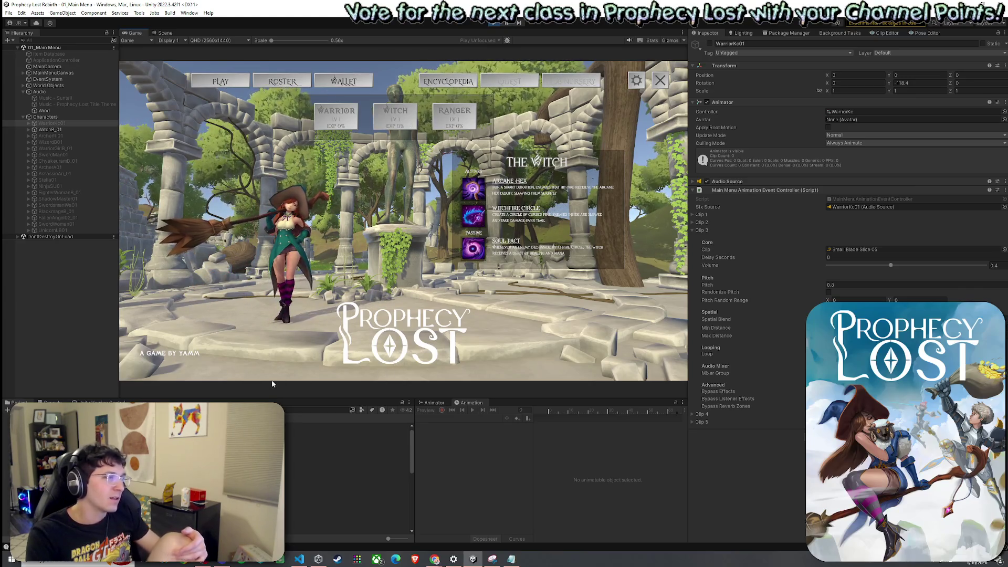
{"action": "key", "text": "super"}
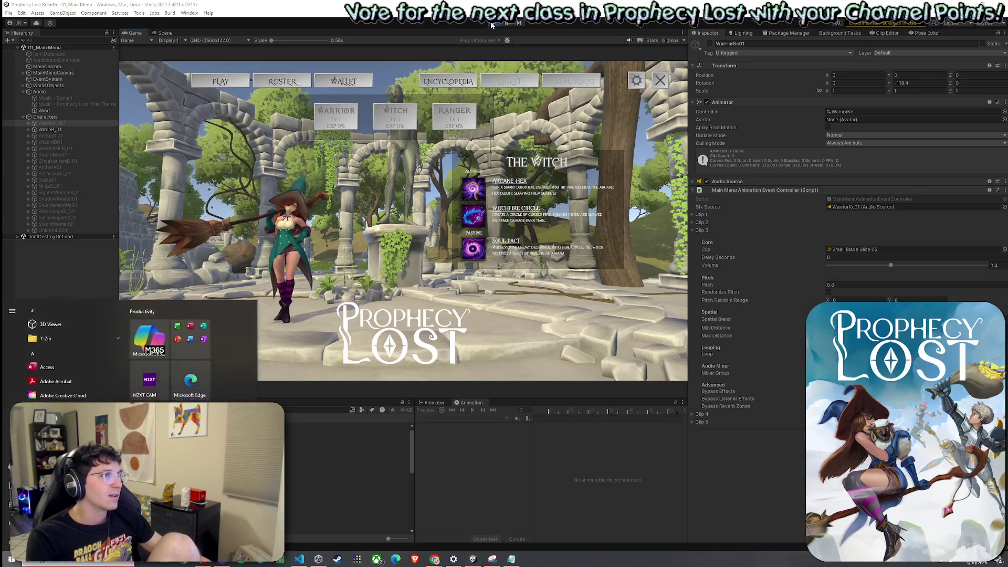
{"action": "left_click", "coordinate": [395, 117]}
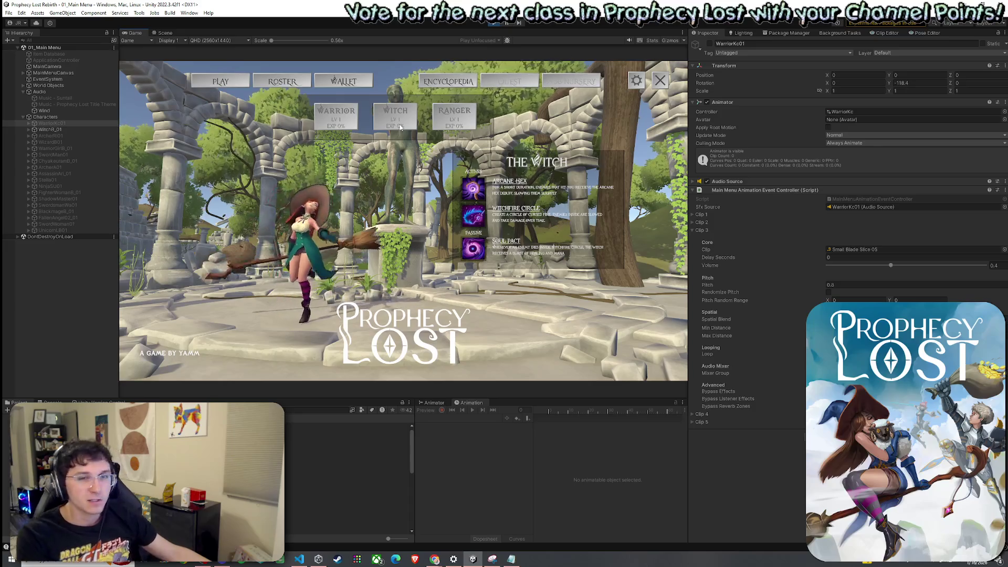
{"action": "key", "text": "super"}
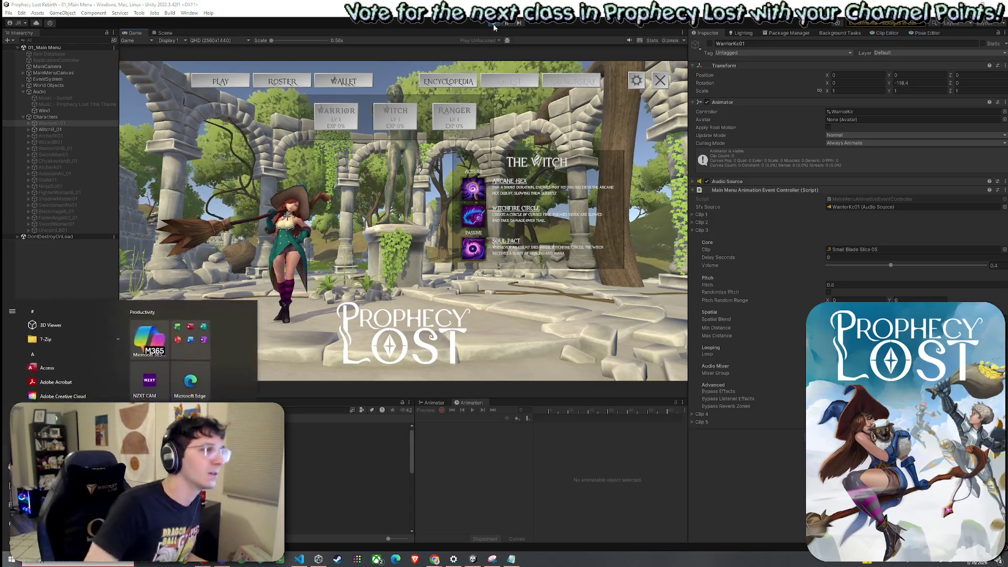
{"action": "left_click", "coordinate": [494, 23]}
{"action": "left_click", "coordinate": [494, 23]}
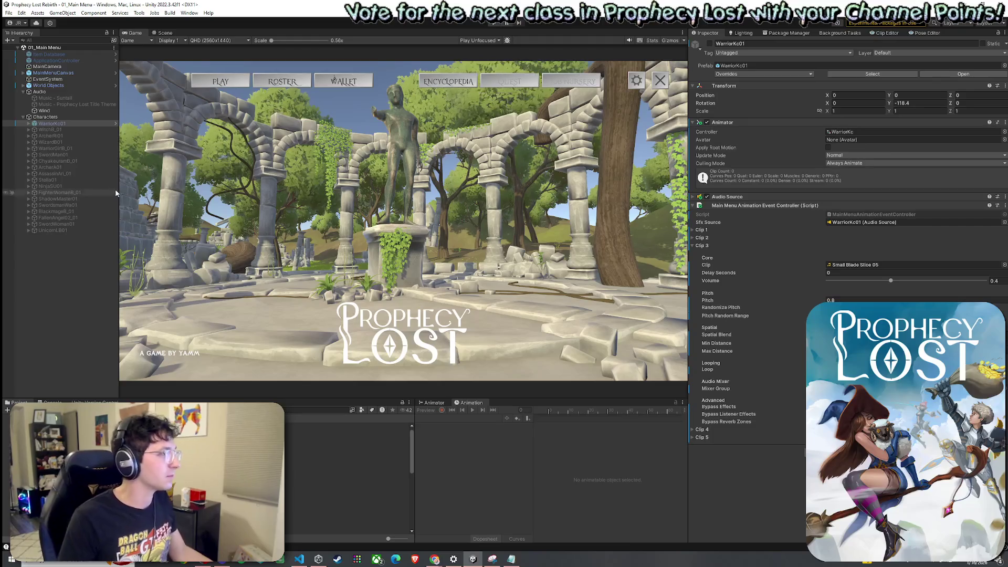
- Enable WitchB_01 so the witch appears in the ruins, then save the 01_Main Menu scene
{"action": "key", "text": "Down"}
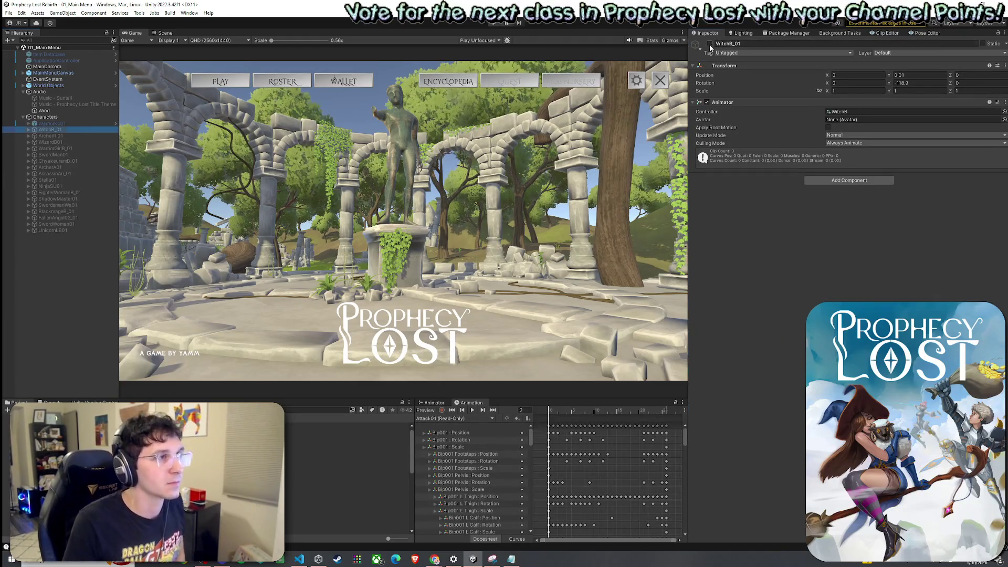
{"action": "left_click", "coordinate": [709, 44]}
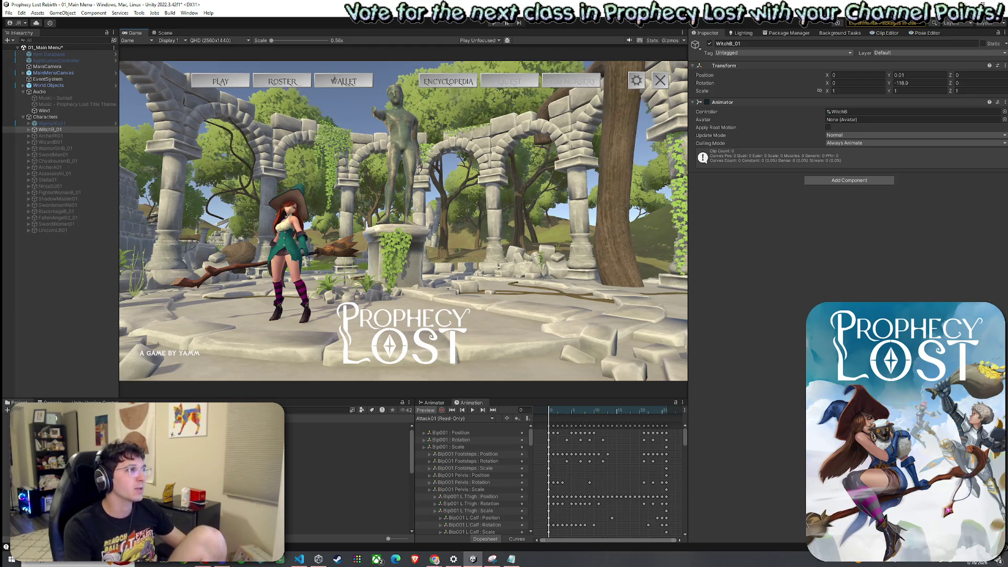
{"action": "left_click", "coordinate": [8, 12]}
- Load the Skill03 clip in the Animation window, enable Preview, and scrub to about frame 17
{"action": "left_click", "coordinate": [21, 49]}
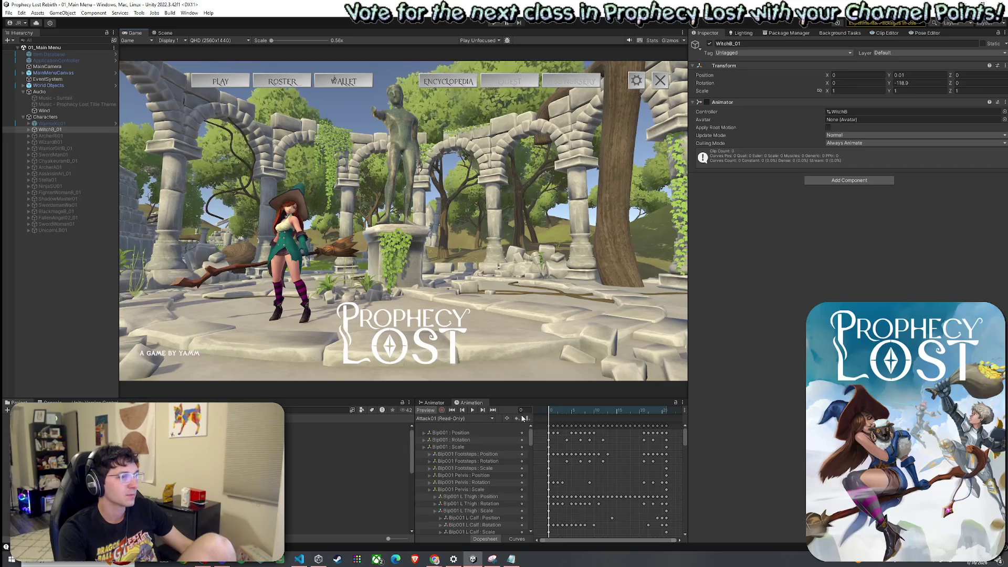
{"action": "left_click", "coordinate": [431, 402]}
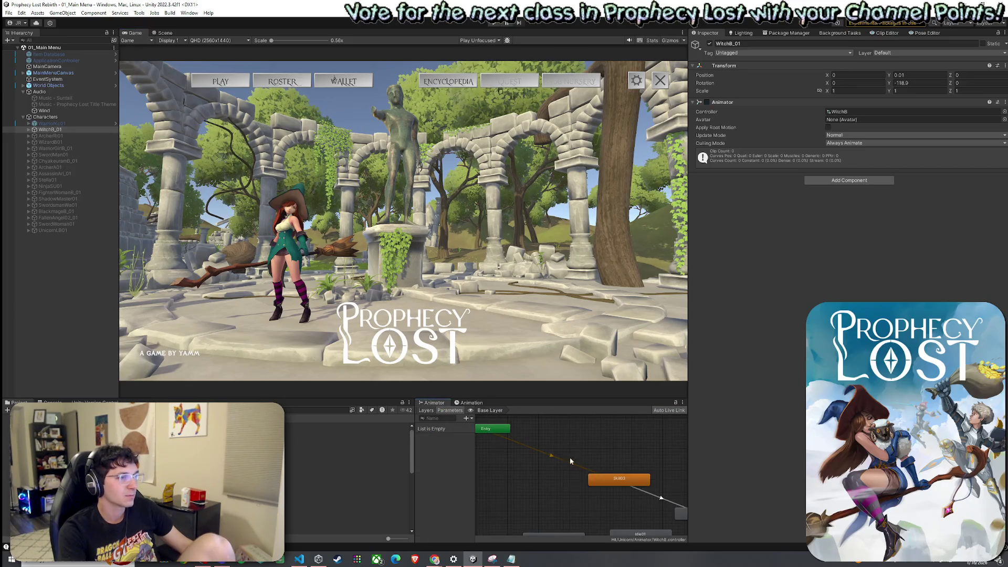
{"action": "left_click", "coordinate": [469, 402]}
{"action": "left_click", "coordinate": [441, 419]}
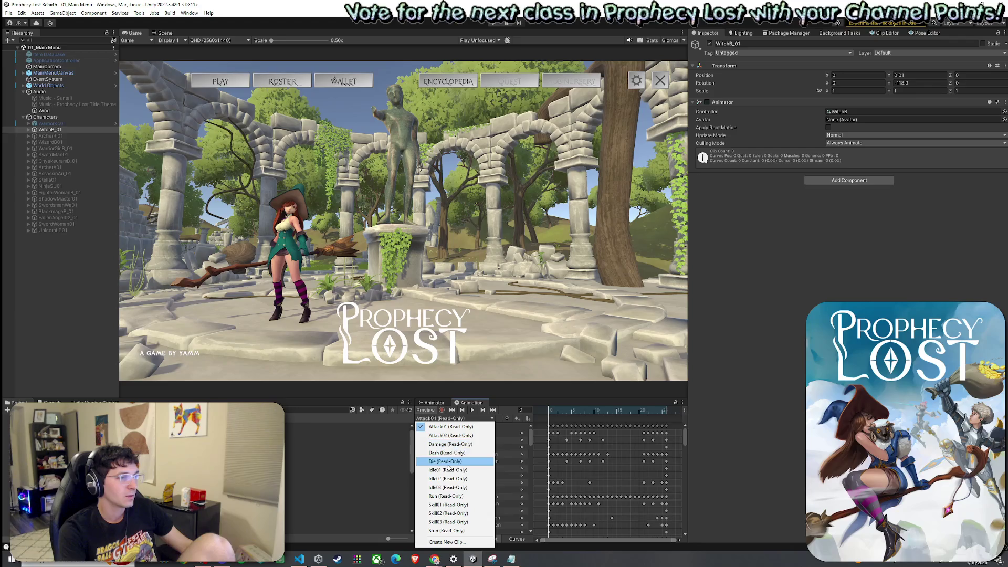
{"action": "left_click", "coordinate": [448, 522]}
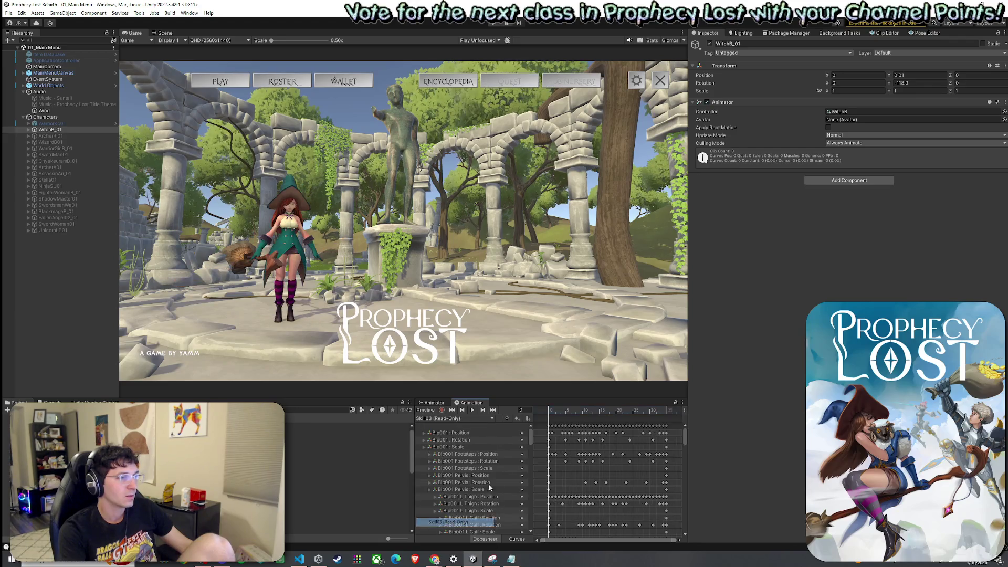
{"action": "left_click", "coordinate": [434, 412]}
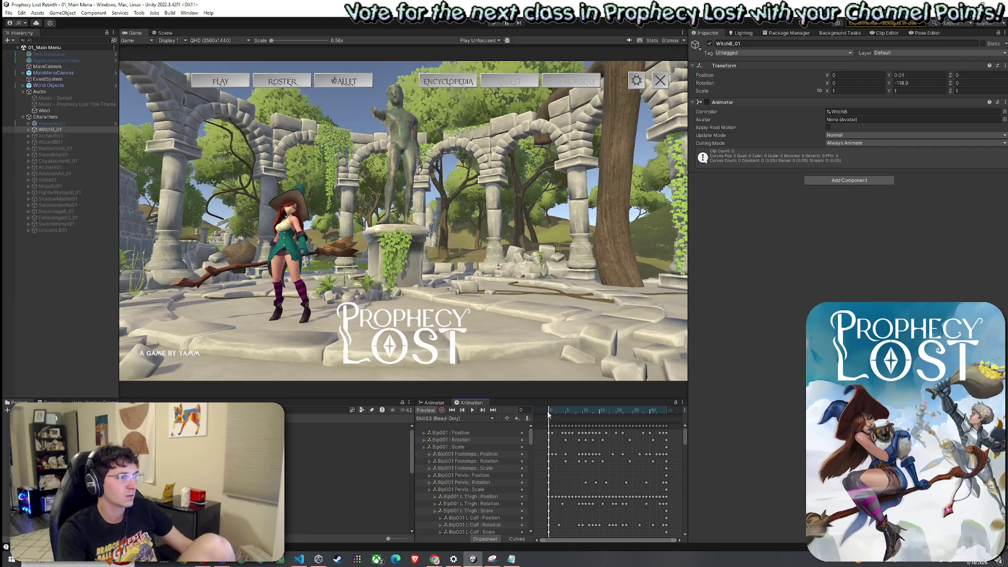
{"action": "left_click_drag", "start_coordinate": [552, 411], "coordinate": [609, 423]}
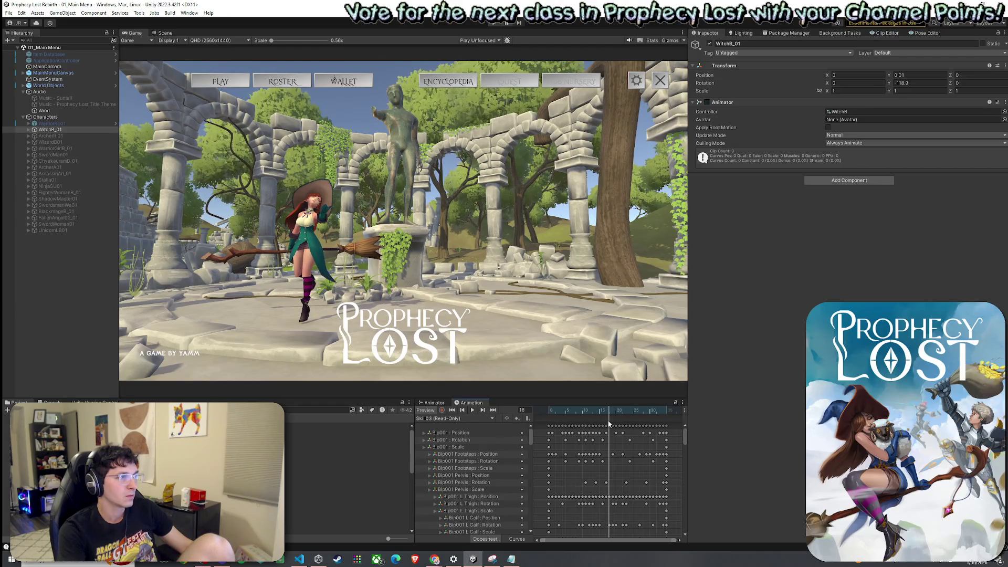
{"action": "left_click_drag", "start_coordinate": [610, 424], "coordinate": [606, 426]}
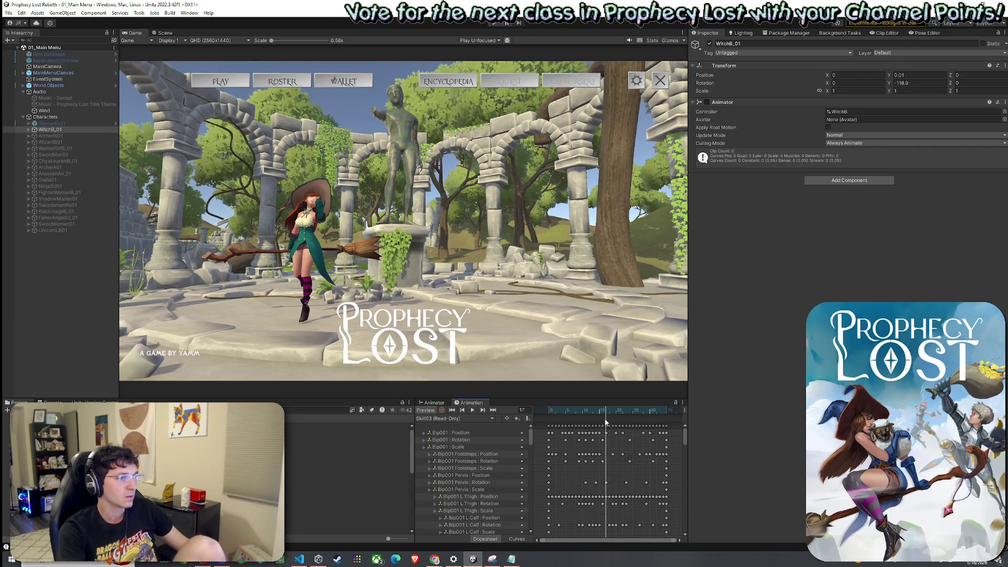
- Ping the WitchB animator controller and inspect its Skill03 state in the Animator graph
{"action": "left_click", "coordinate": [439, 419]}
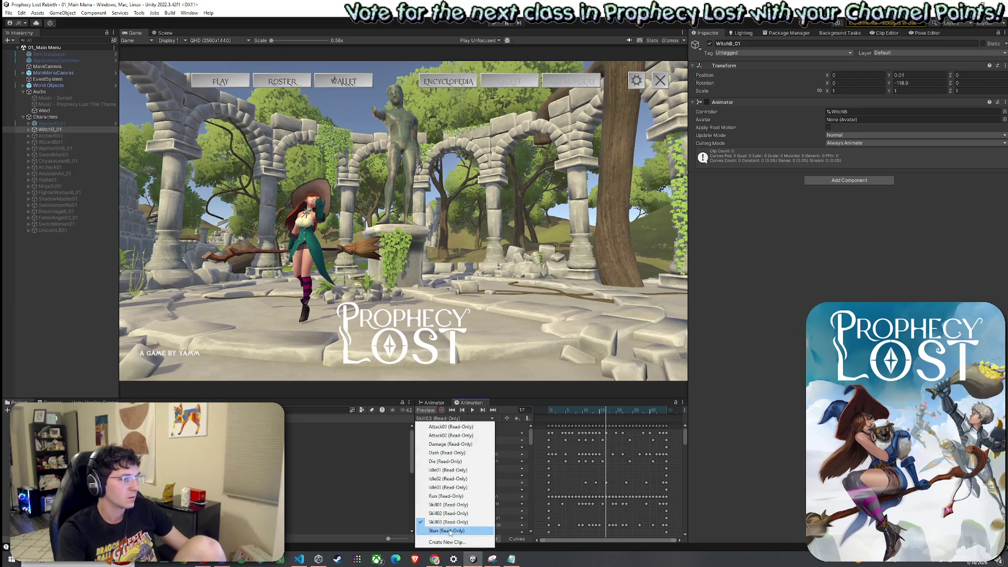
{"action": "key", "text": "Escape"}
{"action": "left_click", "coordinate": [841, 112]}
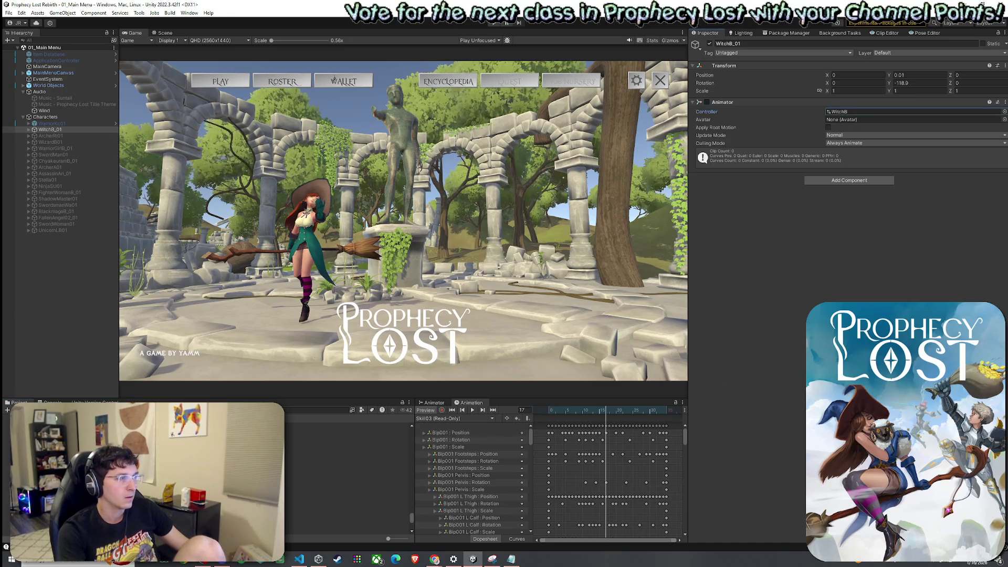
{"action": "left_click", "coordinate": [434, 403]}
{"action": "left_click", "coordinate": [608, 482]}
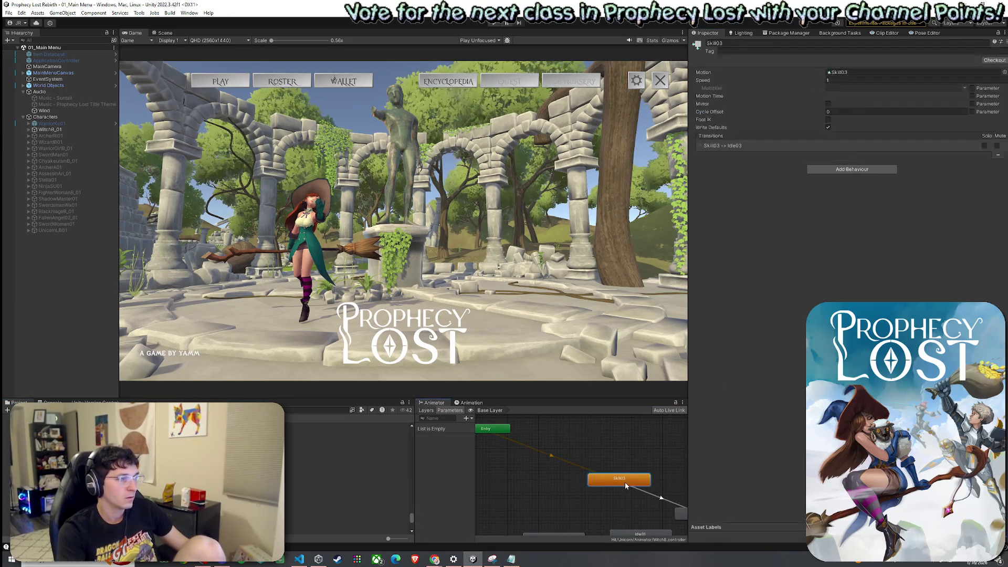
- Drag the Skill 03 clip into the Animator as a Skill03 0 state, then show the Skill03→Idle03 transition settings
{"action": "left_click", "coordinate": [842, 72]}
{"action": "double_click", "coordinate": [843, 72]}
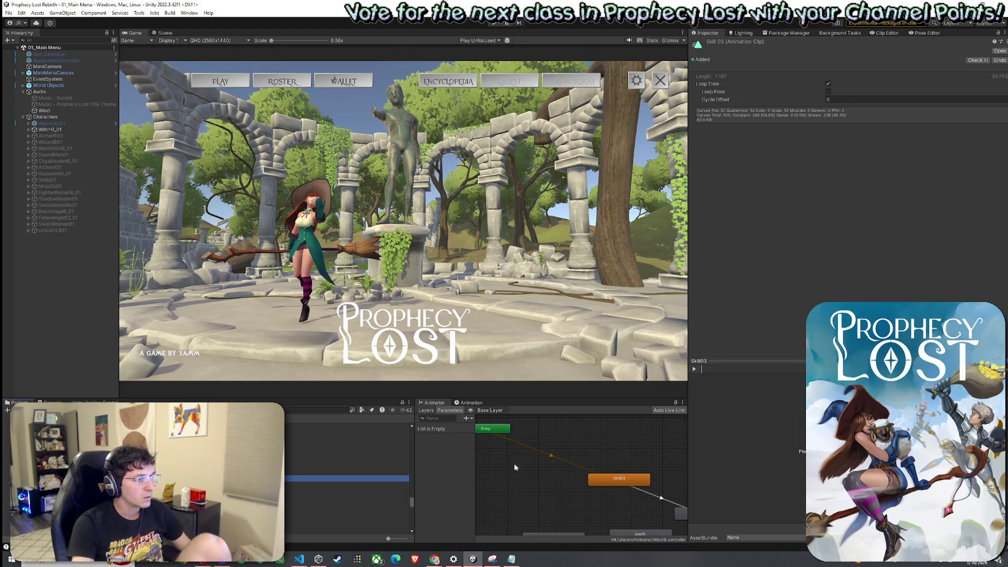
{"action": "left_click_drag", "start_coordinate": [336, 478], "coordinate": [599, 451]}
{"action": "left_click", "coordinate": [620, 480]}
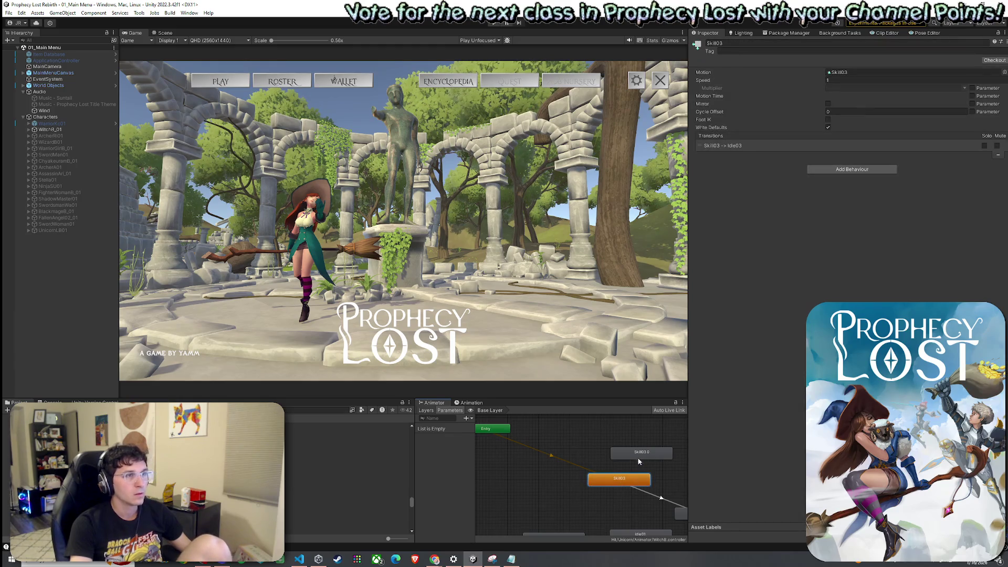
{"action": "left_click", "coordinate": [570, 464]}
{"action": "left_click_drag", "start_coordinate": [618, 470], "coordinate": [558, 464]}
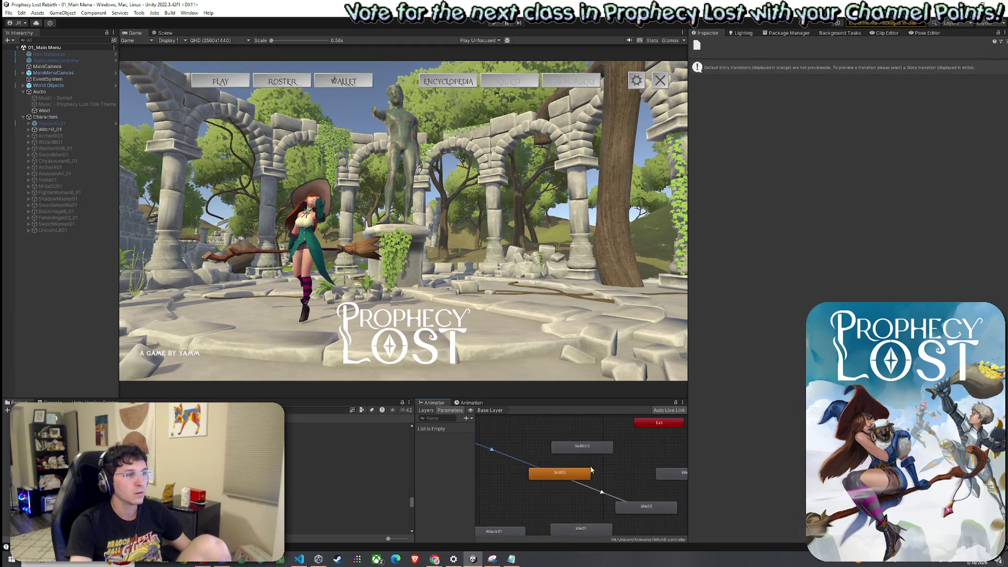
{"action": "left_click", "coordinate": [601, 491]}
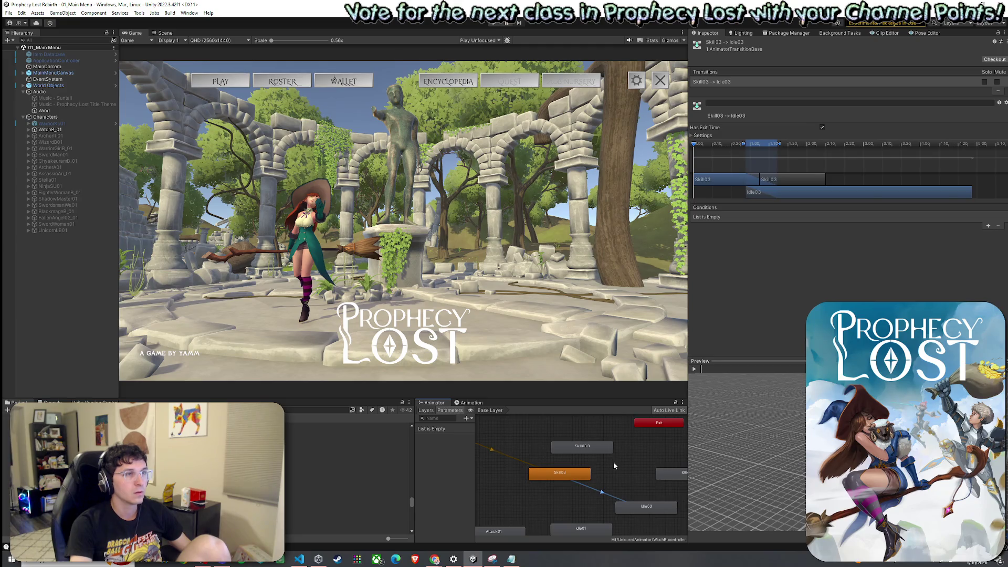
{"action": "left_click", "coordinate": [702, 135]}
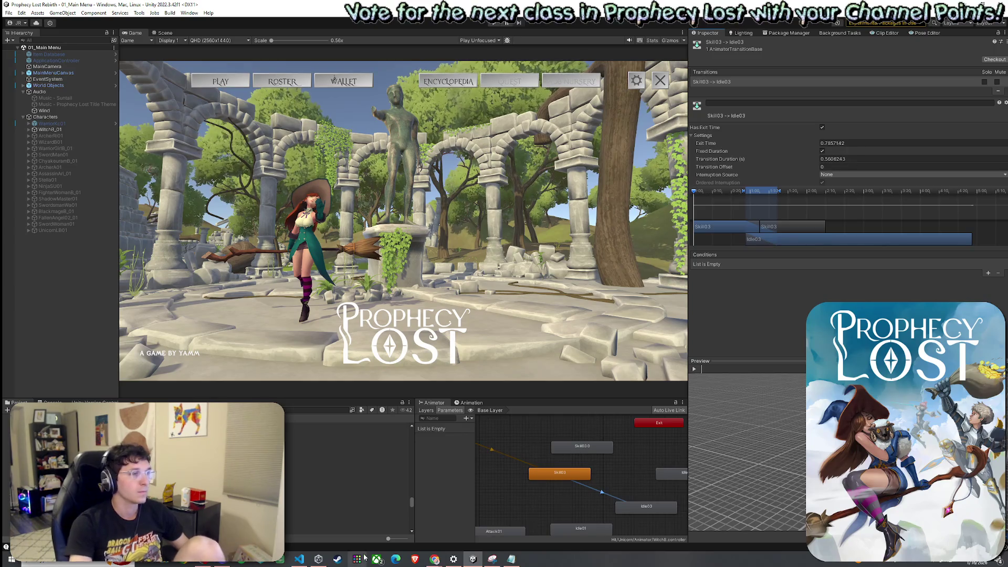
- Snip the transition settings (exit time 0.7857142, duration 0.5606243) with Snipping Tool
{"action": "key", "text": "super"}
{"action": "type", "text": "snip"}
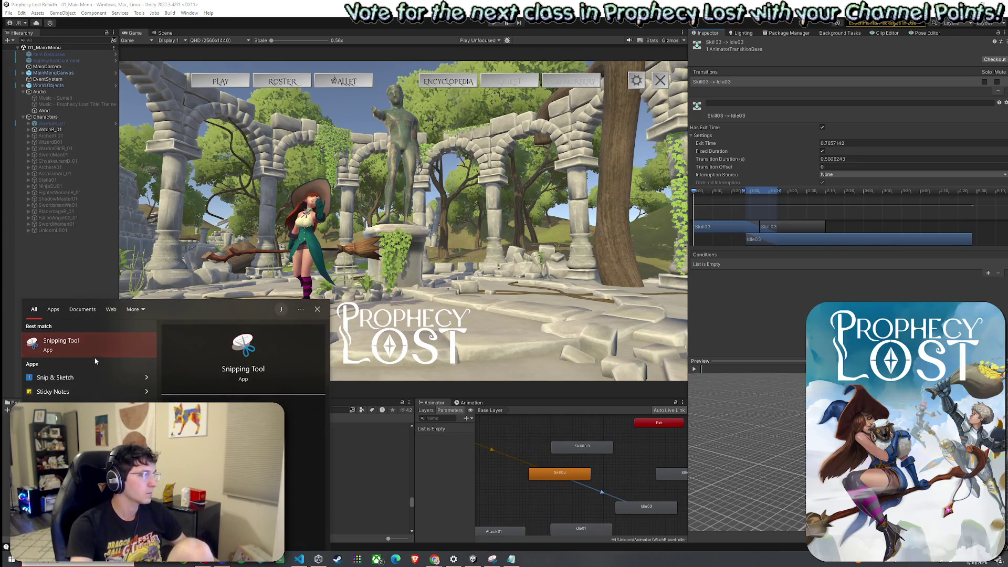
{"action": "left_click", "coordinate": [97, 351]}
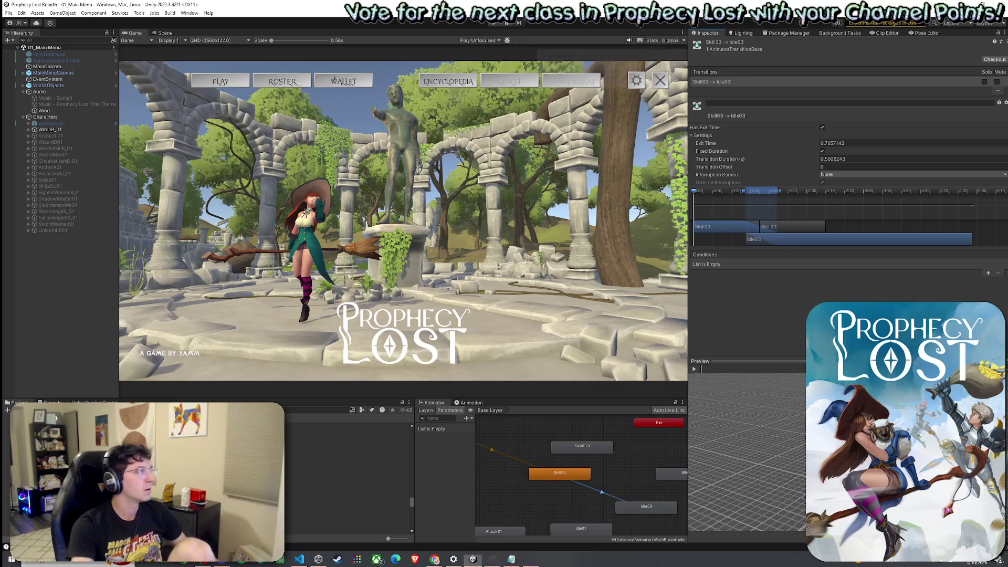
{"action": "left_click", "coordinate": [548, 68]}
{"action": "mouse_move", "coordinate": [1001, 65]}
{"action": "left_mouse_down"}
{"action": "mouse_move", "coordinate": [885, 178]}
{"action": "mouse_move", "coordinate": [686, 310]}
{"action": "mouse_move", "coordinate": [659, 311]}
{"action": "left_mouse_up"}
{"action": "left_click_drag", "start_coordinate": [840, 7], "coordinate": [0, 6]}
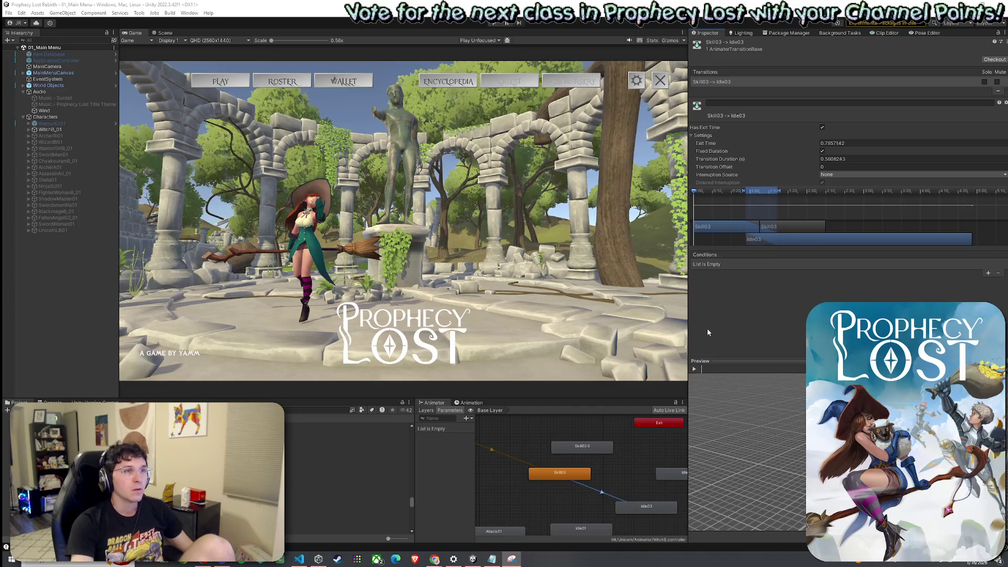
{"action": "right_click", "coordinate": [581, 448]}
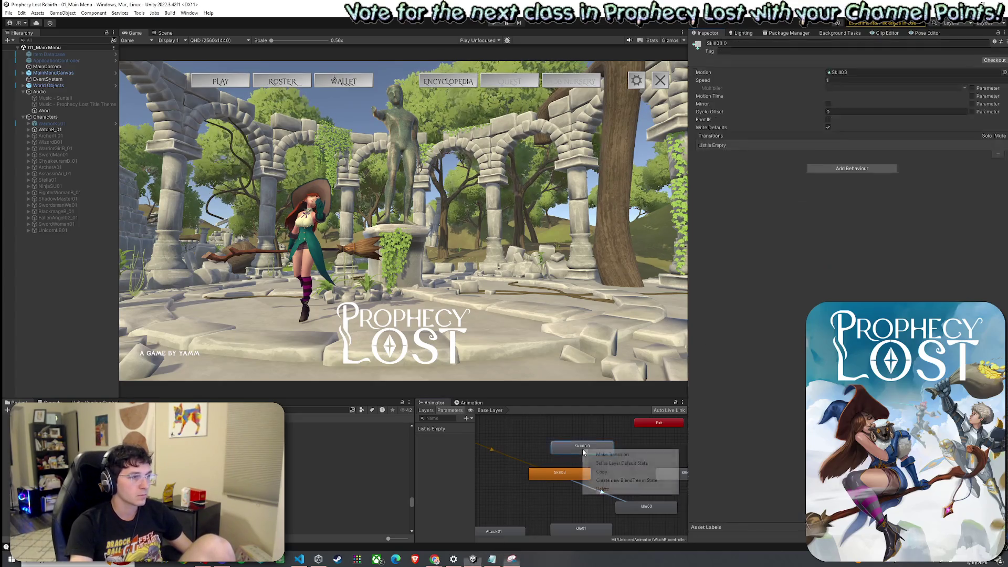
- Make Skill03 0 the layer default state and give it a transition to Idle03
{"action": "left_click", "coordinate": [609, 465]}
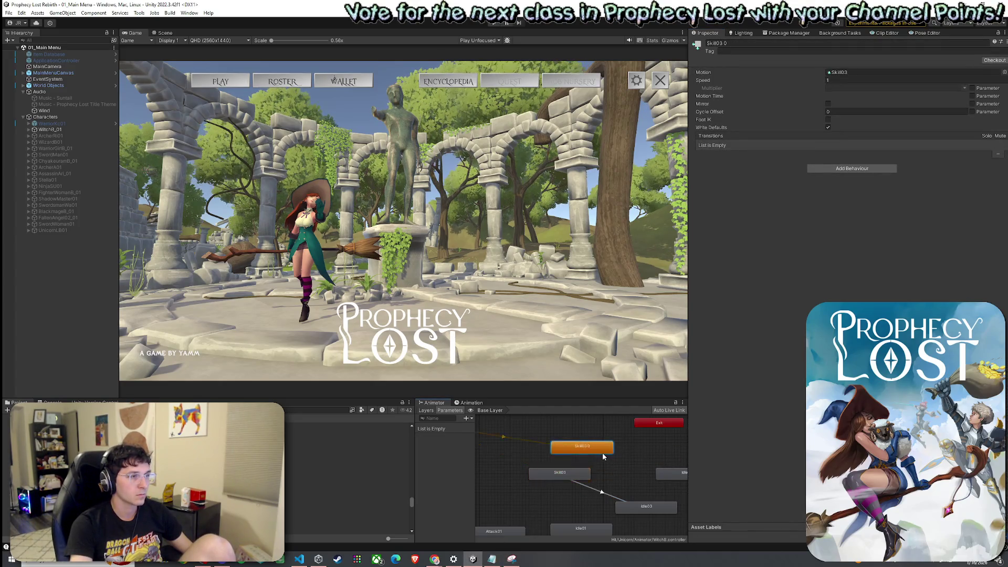
{"action": "right_click", "coordinate": [603, 452]}
{"action": "left_click", "coordinate": [625, 457]}
{"action": "left_click", "coordinate": [632, 507]}
{"action": "left_click", "coordinate": [626, 486]}
{"action": "left_click", "coordinate": [607, 495]}
{"action": "left_click", "coordinate": [619, 481]}
{"action": "left_click", "coordinate": [620, 483]}
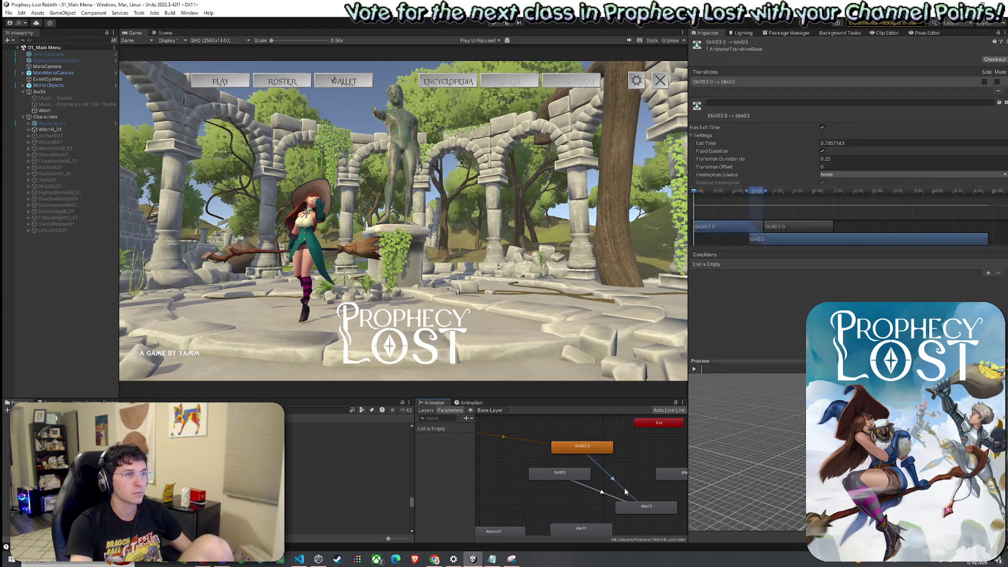
- Set the new transition's duration to 0.5606243 to match the original, then preview it
{"action": "left_click", "coordinate": [847, 158]}
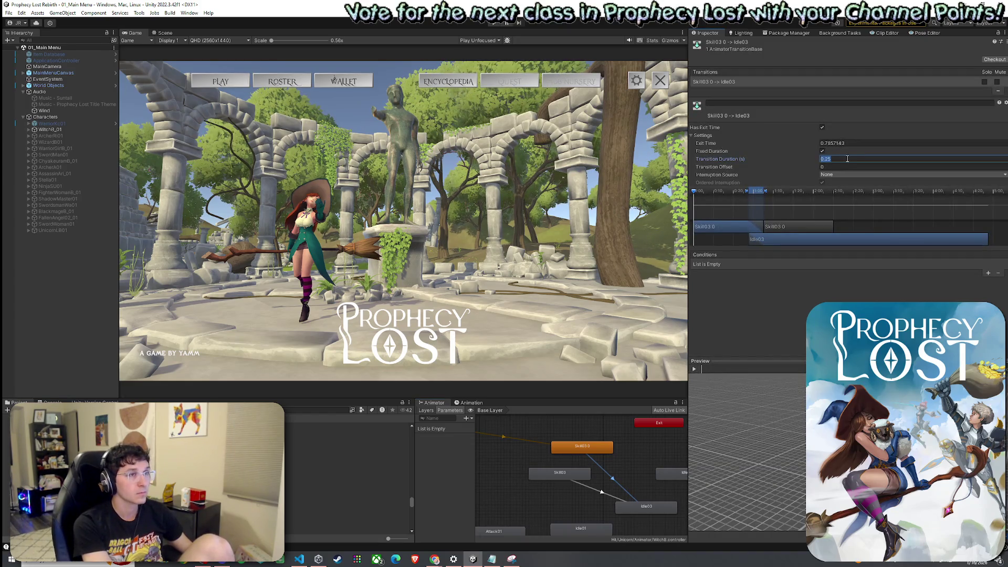
{"action": "key", "text": "ctrl+v"}
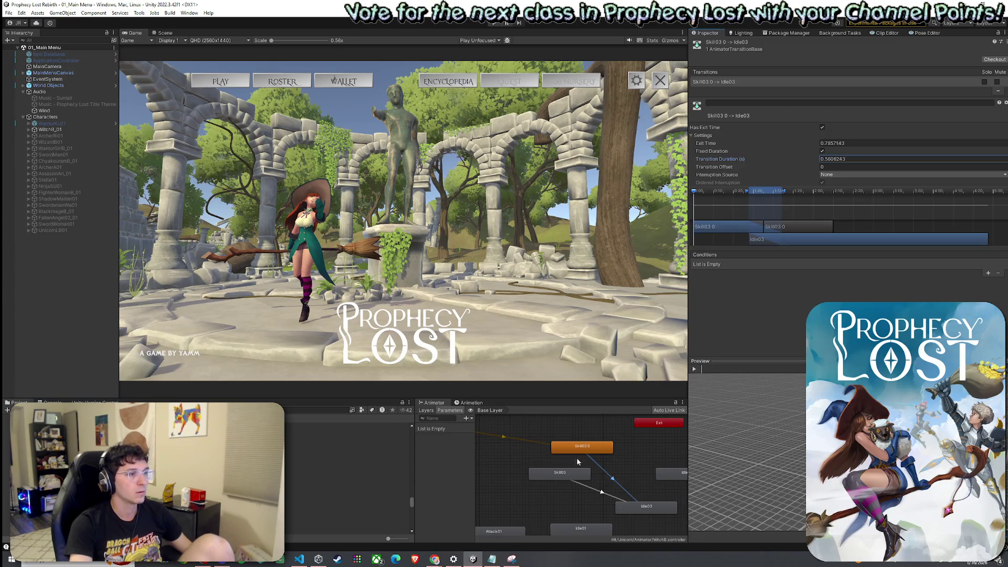
{"action": "mouse_move", "coordinate": [713, 461]}
{"action": "left_mouse_down"}
{"action": "mouse_move", "coordinate": [801, 479]}
{"action": "mouse_move", "coordinate": [789, 406]}
{"action": "left_mouse_up"}
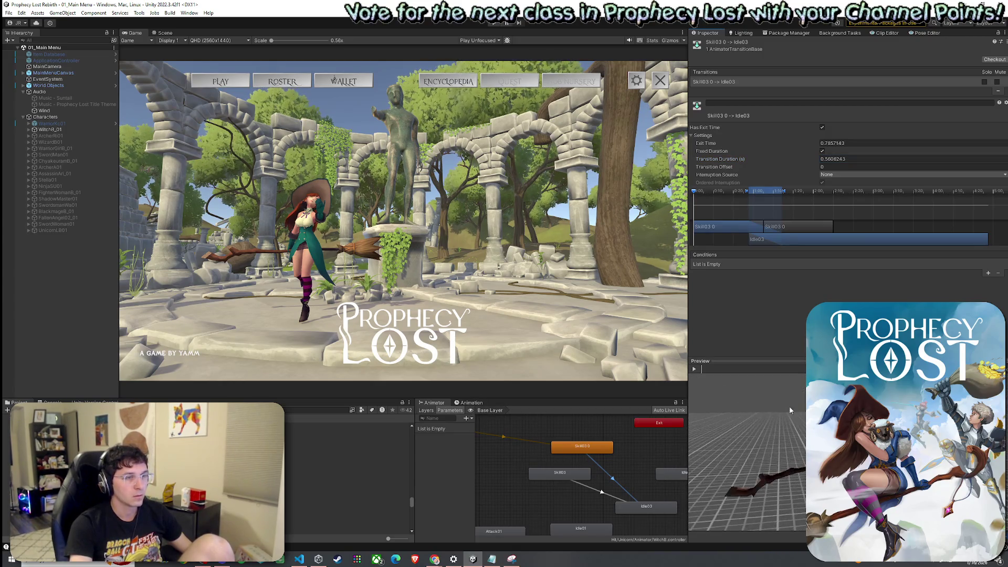
{"action": "left_click", "coordinate": [695, 369]}
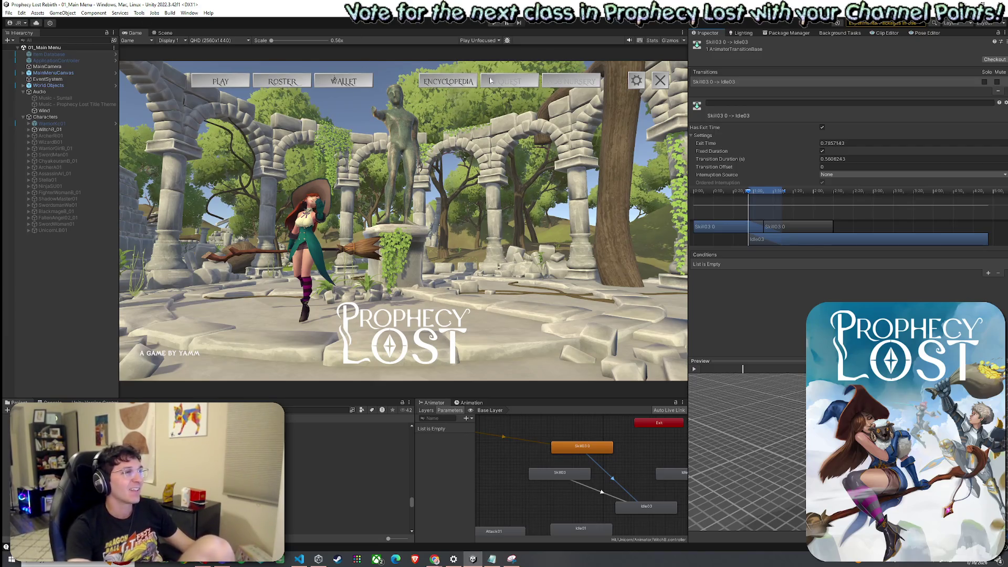
- Save the scene and reselect the Skill03 0 state
{"action": "left_click", "coordinate": [8, 12]}
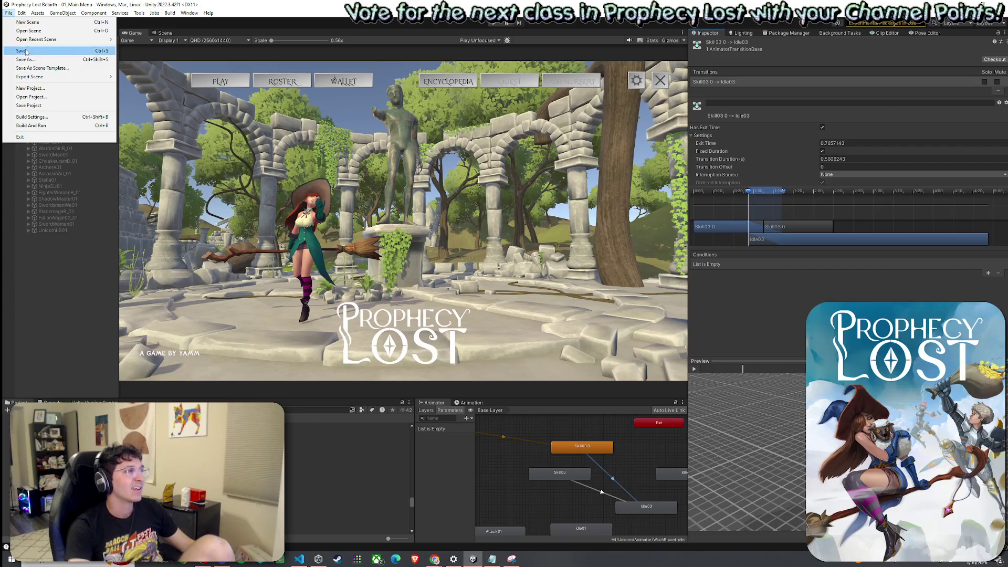
{"action": "left_click", "coordinate": [21, 50]}
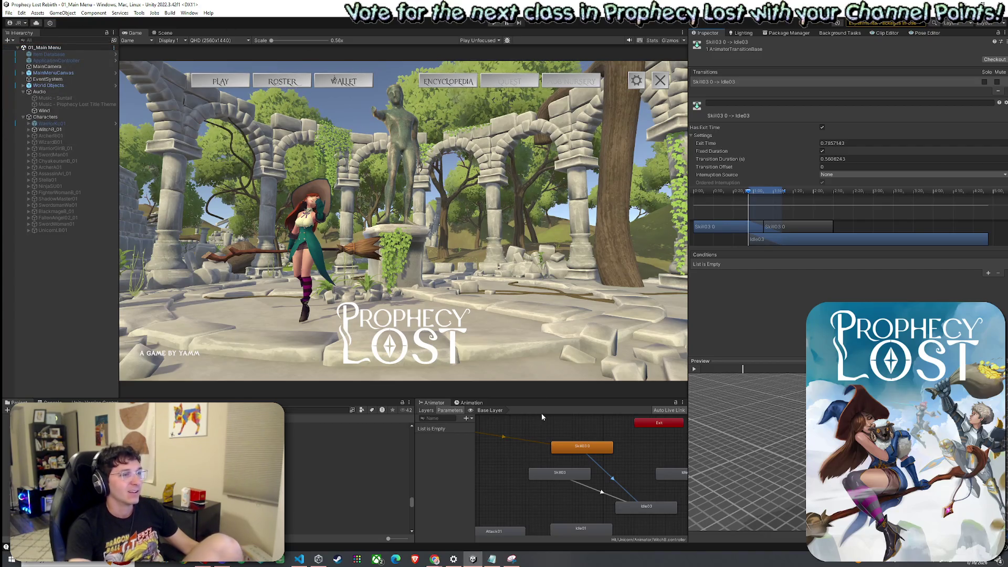
{"action": "left_click", "coordinate": [578, 450]}
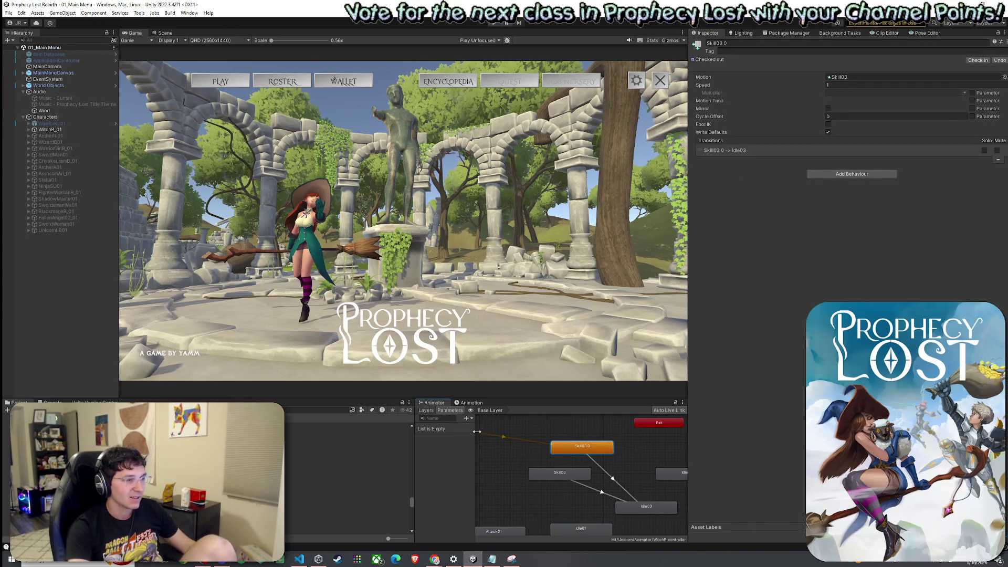
{"action": "left_click", "coordinate": [467, 402]}
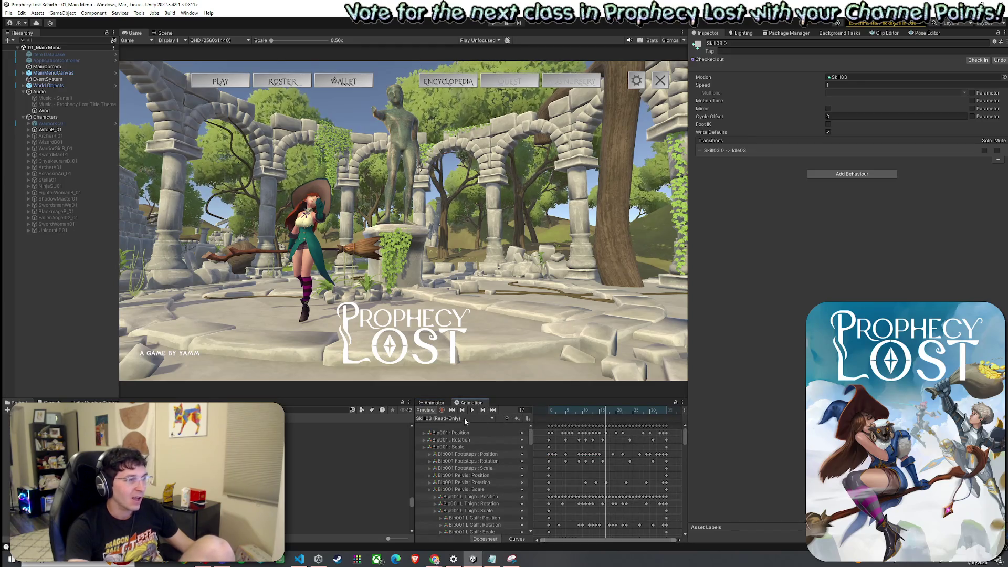
- Add an animation event near frame 15 on the Skill03 clip
{"action": "left_click", "coordinate": [464, 417]}
{"action": "left_click", "coordinate": [449, 395]}
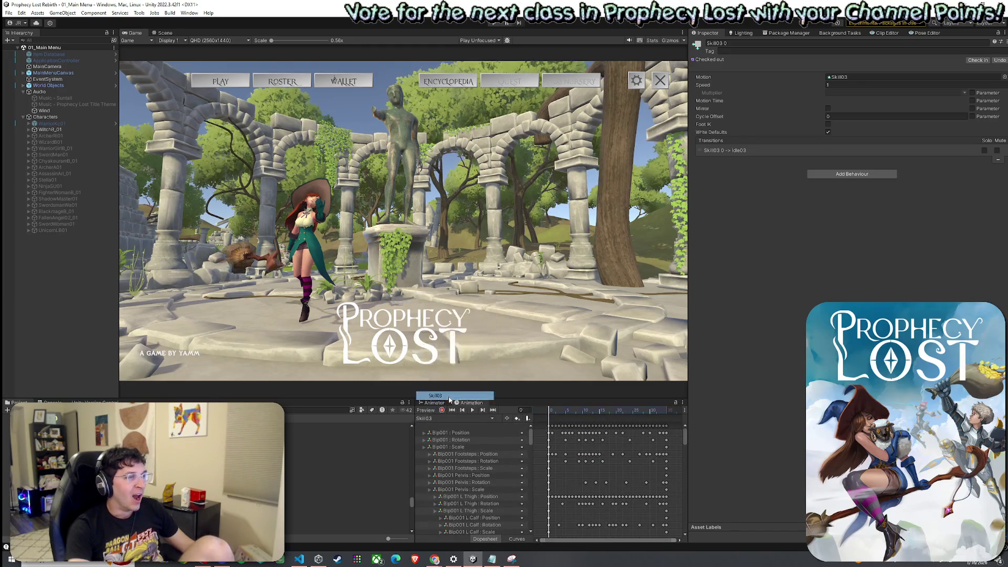
{"action": "mouse_move", "coordinate": [550, 412]}
{"action": "left_mouse_down"}
{"action": "mouse_move", "coordinate": [624, 420]}
{"action": "mouse_move", "coordinate": [597, 427]}
{"action": "mouse_move", "coordinate": [607, 430]}
{"action": "left_mouse_up"}
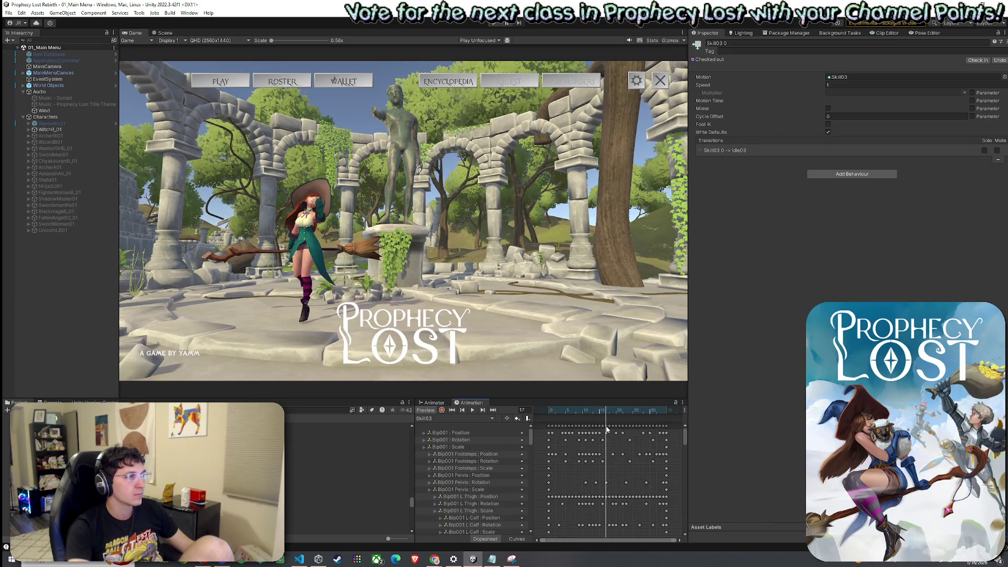
{"action": "right_click", "coordinate": [604, 416]}
{"action": "left_click", "coordinate": [622, 423]}
{"action": "mouse_move", "coordinate": [606, 413]}
{"action": "left_mouse_down"}
{"action": "mouse_move", "coordinate": [570, 415]}
{"action": "mouse_move", "coordinate": [620, 425]}
{"action": "left_mouse_up"}
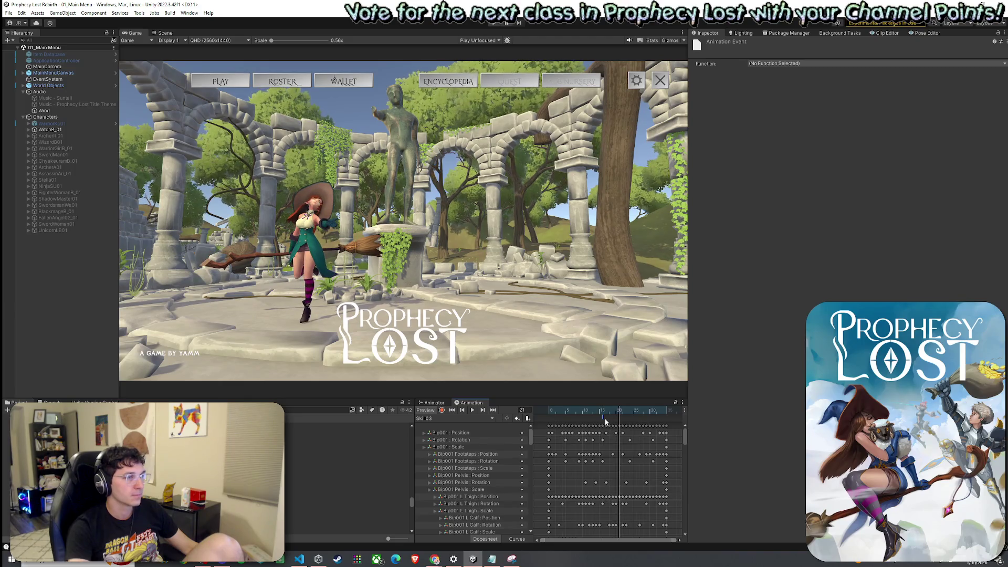
{"action": "left_click_drag", "start_coordinate": [572, 418], "coordinate": [645, 422]}
- Preview poses around frame 28–29, then select the event near frame 15 to check its function
{"action": "right_click", "coordinate": [644, 420]}
{"action": "left_click", "coordinate": [672, 448]}
{"action": "left_click", "coordinate": [644, 414]}
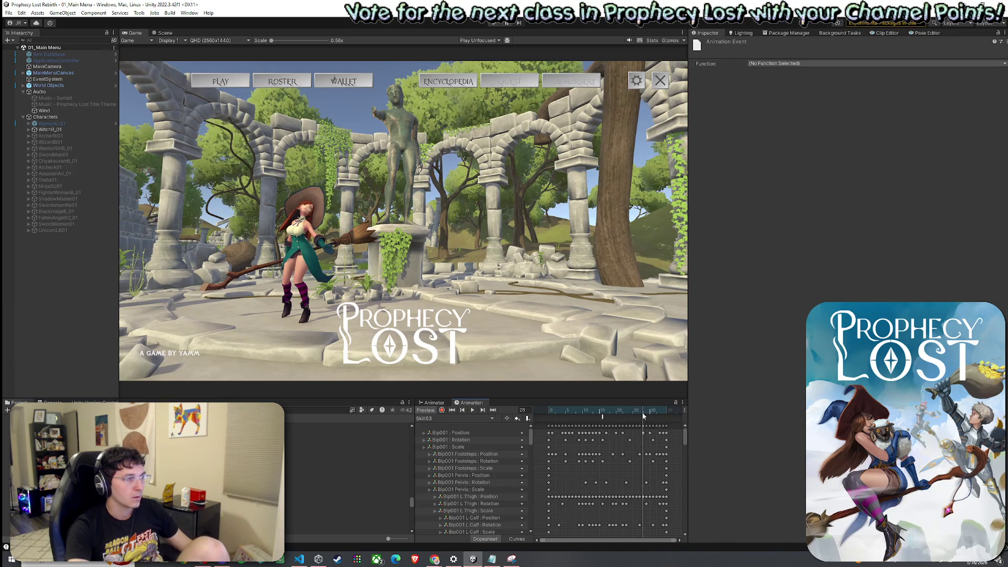
{"action": "left_click_drag", "start_coordinate": [644, 416], "coordinate": [646, 420]}
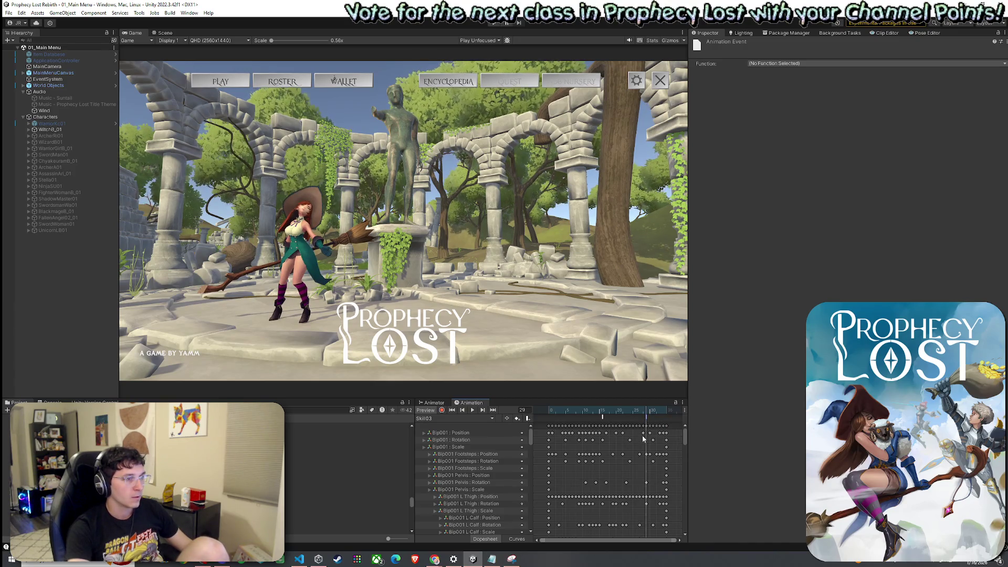
{"action": "left_click", "coordinate": [603, 418]}
{"action": "left_click", "coordinate": [842, 63]}
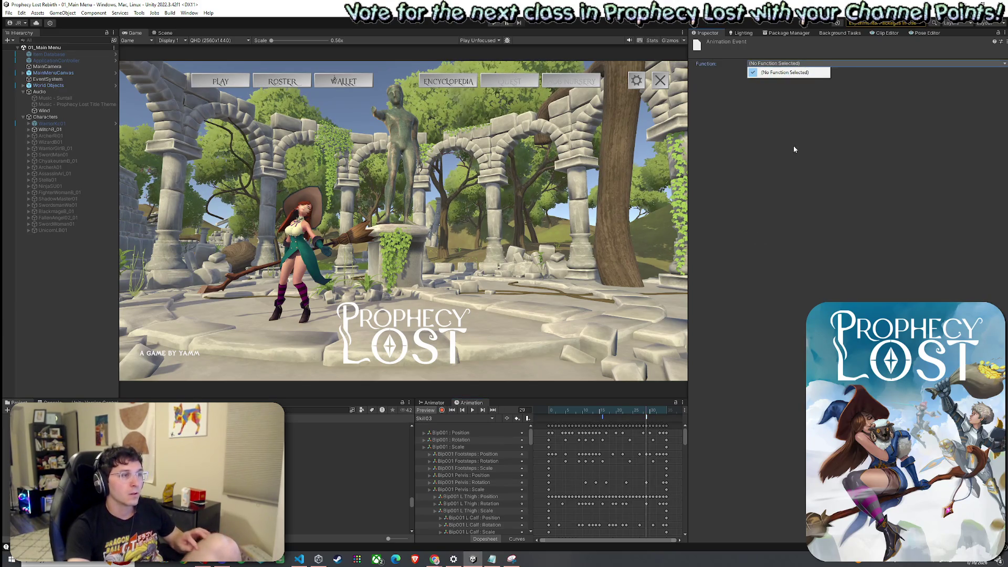
- Select WitchB_01 and search Add Component for 'MainMe'
{"action": "left_click", "coordinate": [76, 130]}
{"action": "left_click", "coordinate": [821, 180]}
{"action": "type", "text": "MainM"}
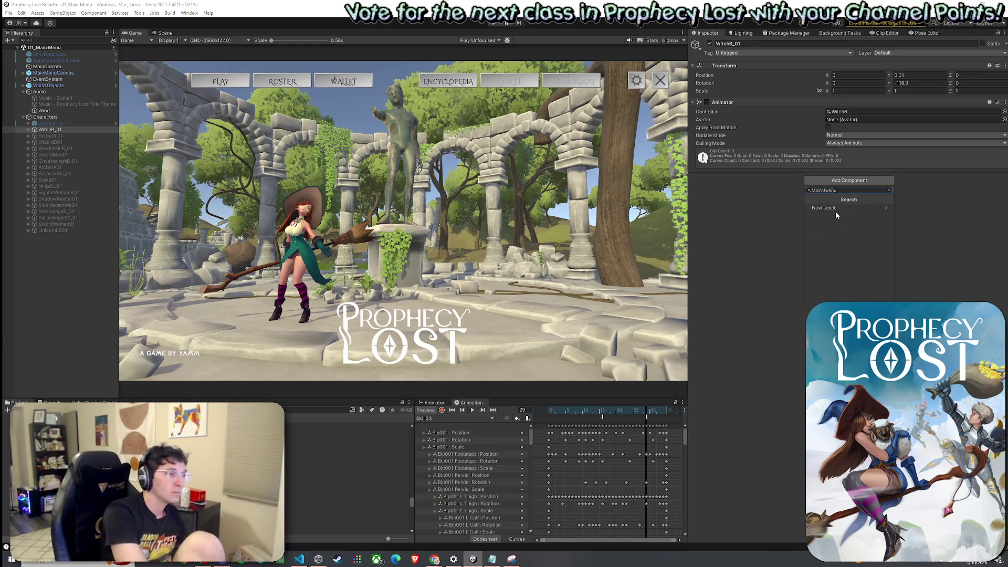
{"action": "type", "text": "e"}
- Add Main Menu Animation Event Controller to WitchB_01, move Audio Source above it, and clear Clip 3's volume
{"action": "left_click", "coordinate": [836, 215]}
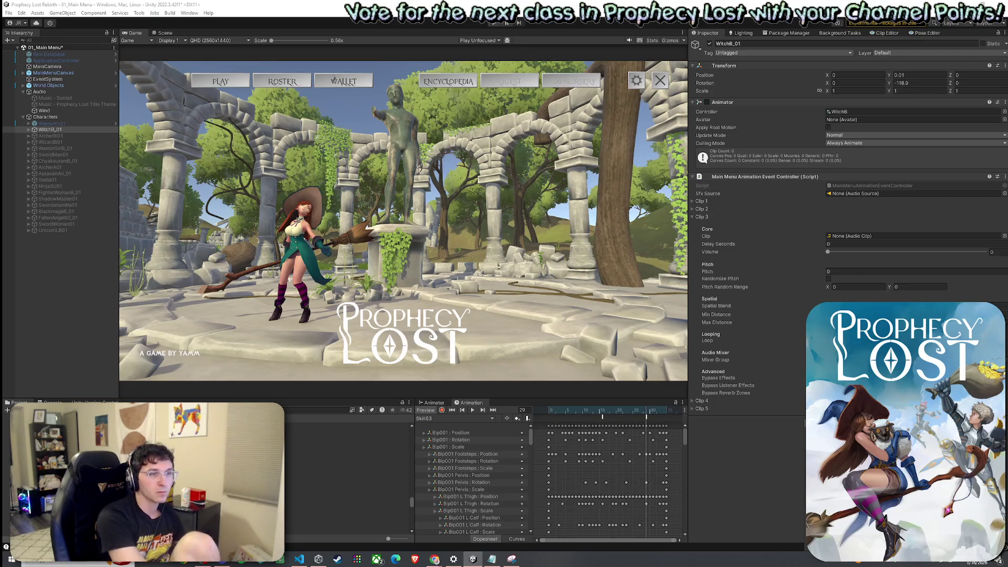
{"action": "mouse_move", "coordinate": [729, 420]}
{"action": "left_mouse_down"}
{"action": "mouse_move", "coordinate": [740, 171]}
{"action": "mouse_move", "coordinate": [834, 210]}
{"action": "mouse_move", "coordinate": [840, 203]}
{"action": "left_mouse_up"}
{"action": "left_click", "coordinate": [992, 261]}
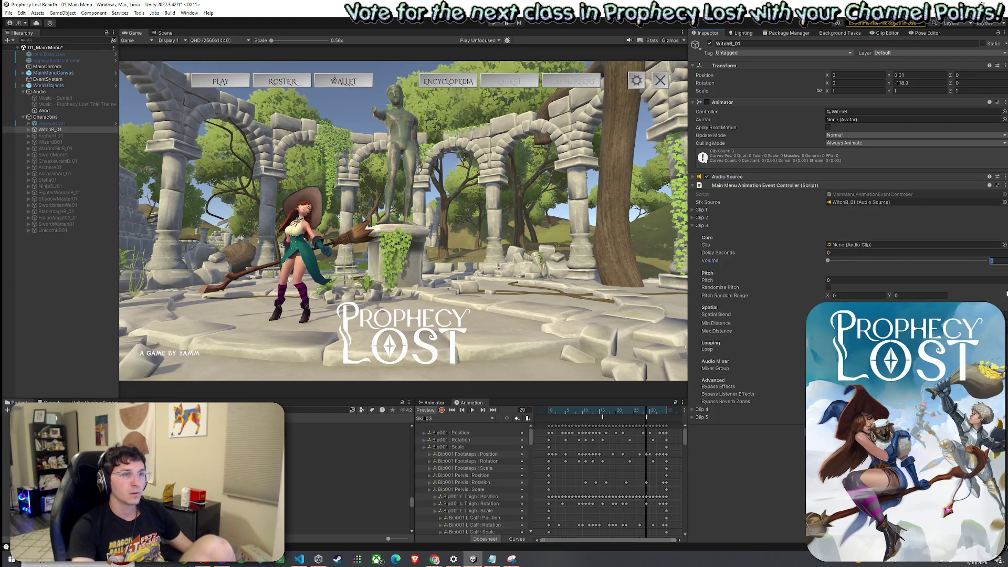
{"action": "type", "text": "1"}
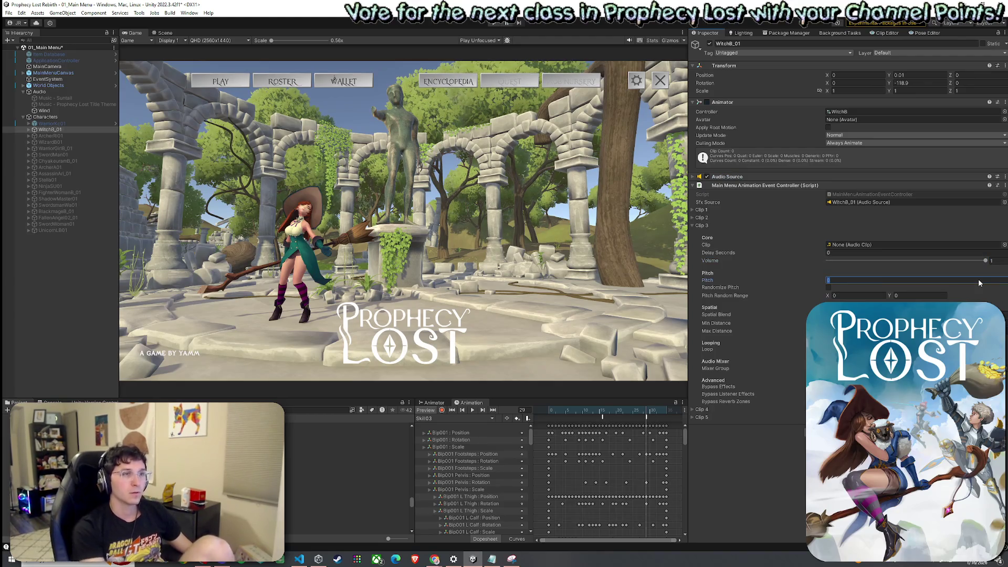
{"action": "left_click", "coordinate": [992, 261]}
{"action": "key", "text": "BackSpace"}
- Set Clip 3 volume to 0.45, filter the project search to Audio Clip, and select Whoosh Heavy Blow 01
{"action": "type", "text": "0.45"}
{"action": "key", "text": "Return"}
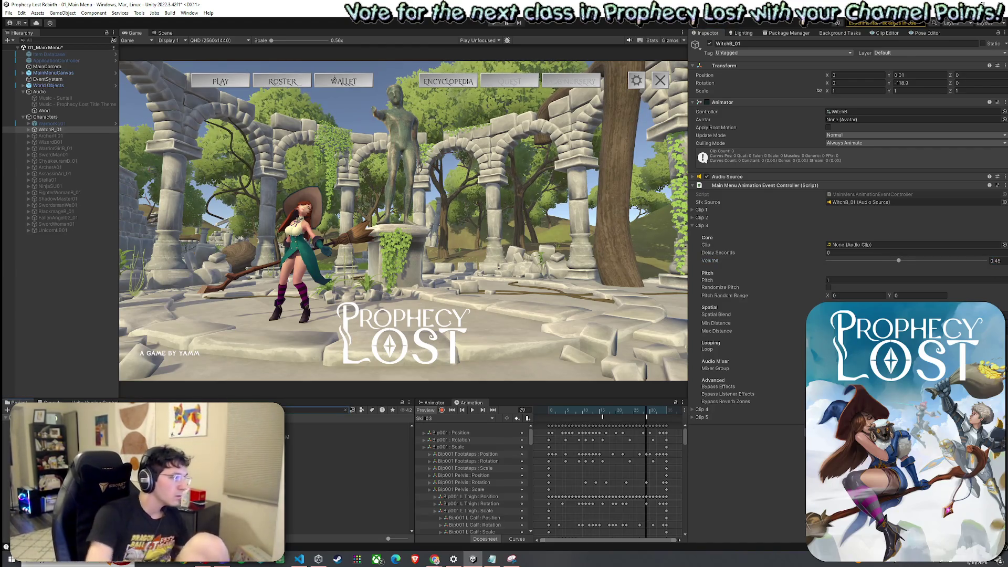
{"action": "left_click", "coordinate": [352, 411]}
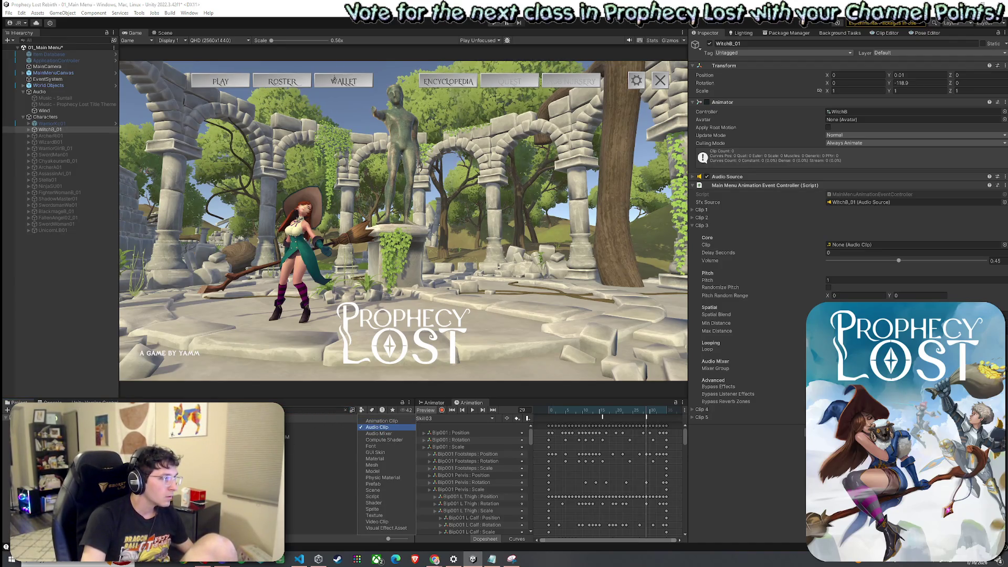
{"action": "left_click", "coordinate": [346, 476]}
{"action": "scroll", "coordinate": [346, 462], "scroll_direction": "down", "scroll_amount": 2}
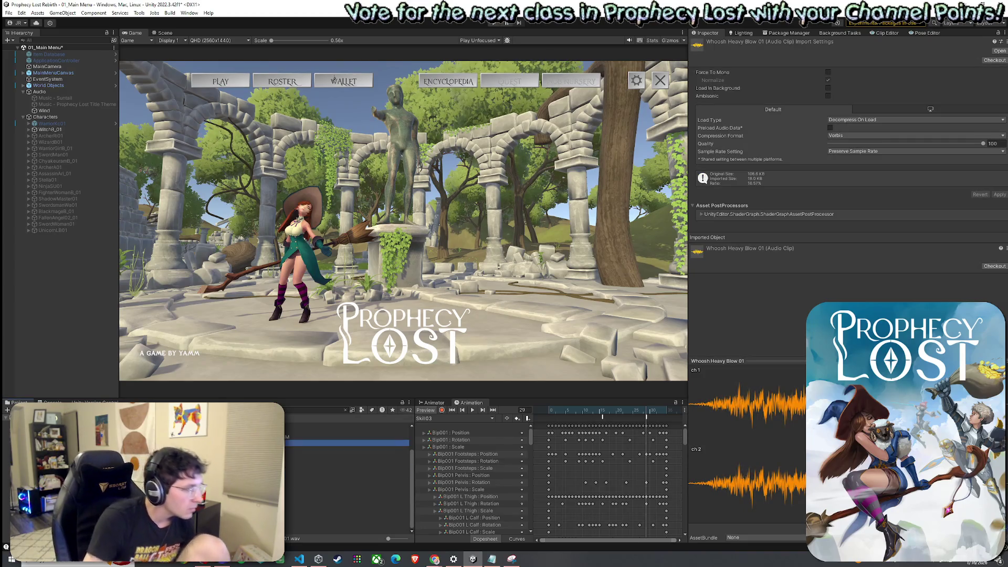
{"action": "left_click", "coordinate": [315, 409]}
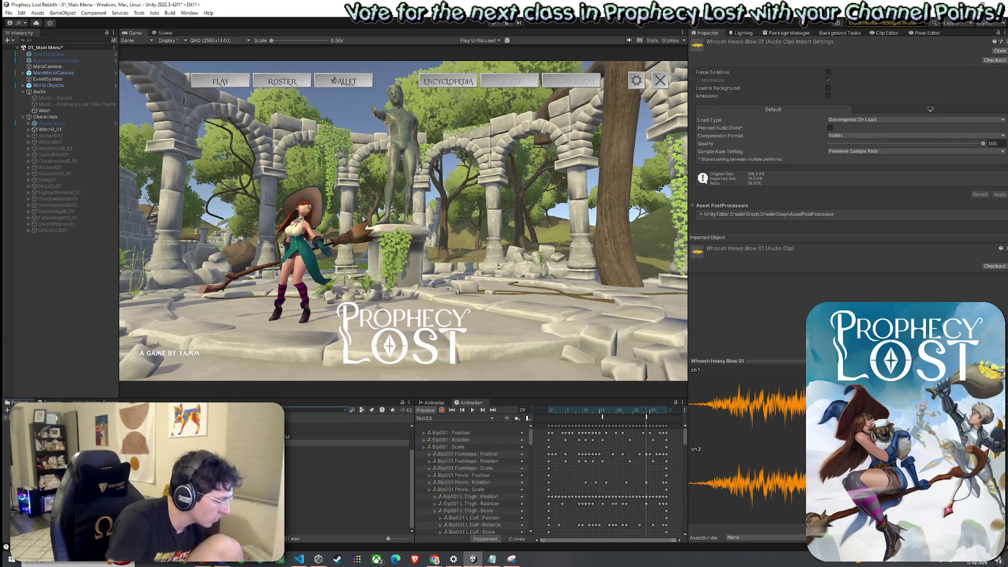
{"action": "key", "text": "BackSpace"}
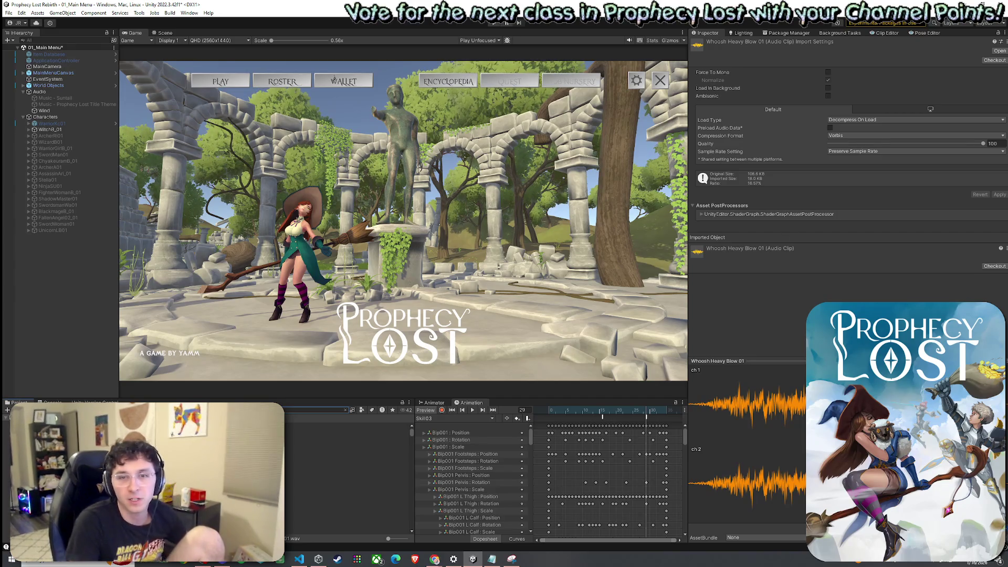
{"action": "key", "text": "alt+Tab"}
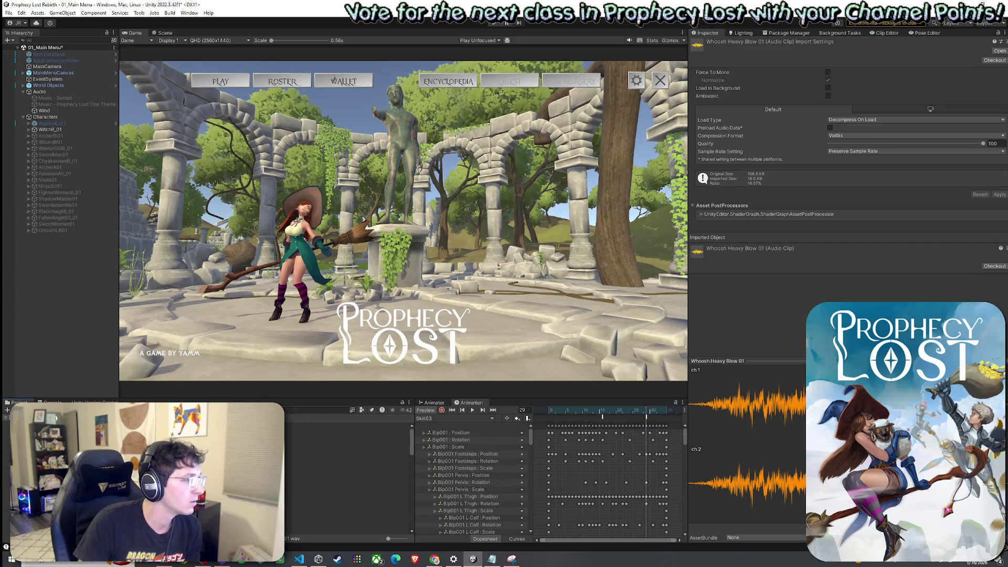
- Import bizousouffle-91672 into Assets/Audio, rename it Blow Kiss, and reselect the timeline event
{"action": "left_click", "coordinate": [183, 457]}
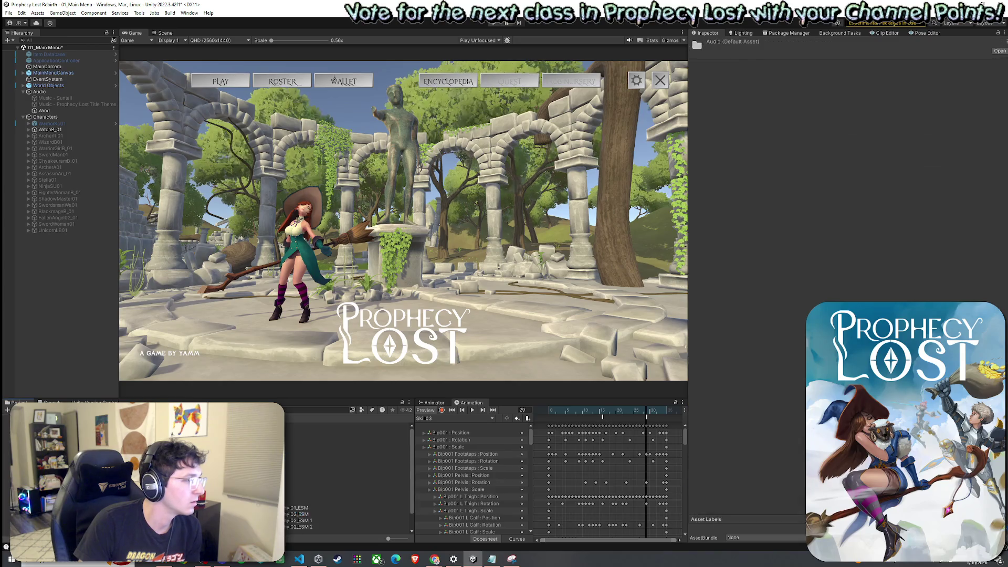
{"action": "left_click_drag", "start_coordinate": [187, 399], "coordinate": [187, 233]}
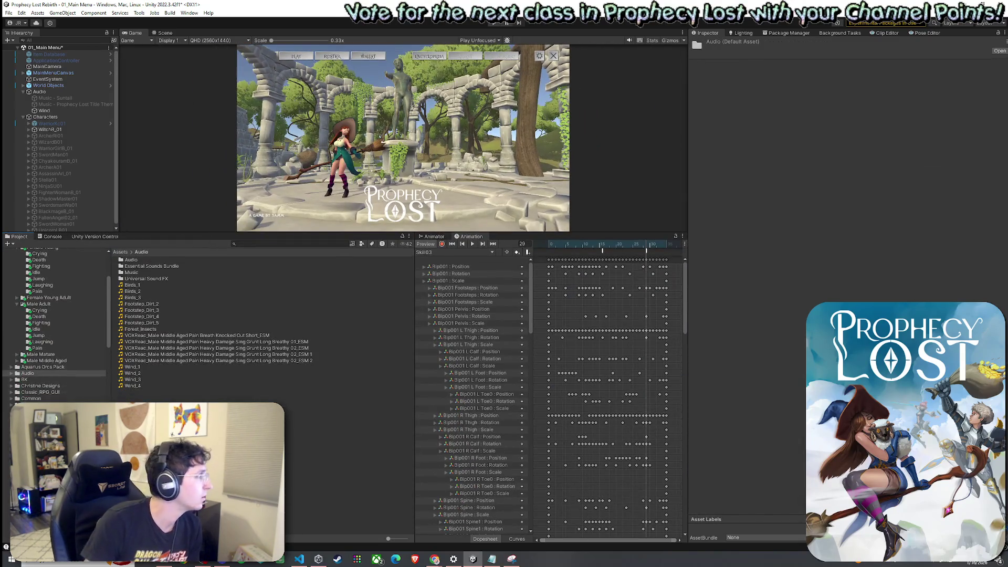
{"action": "mouse_move", "coordinate": [54, 343]}
{"action": "left_mouse_down"}
{"action": "mouse_move", "coordinate": [205, 251]}
{"action": "mouse_move", "coordinate": [215, 354]}
{"action": "left_mouse_up"}
{"action": "left_click", "coordinate": [157, 424]}
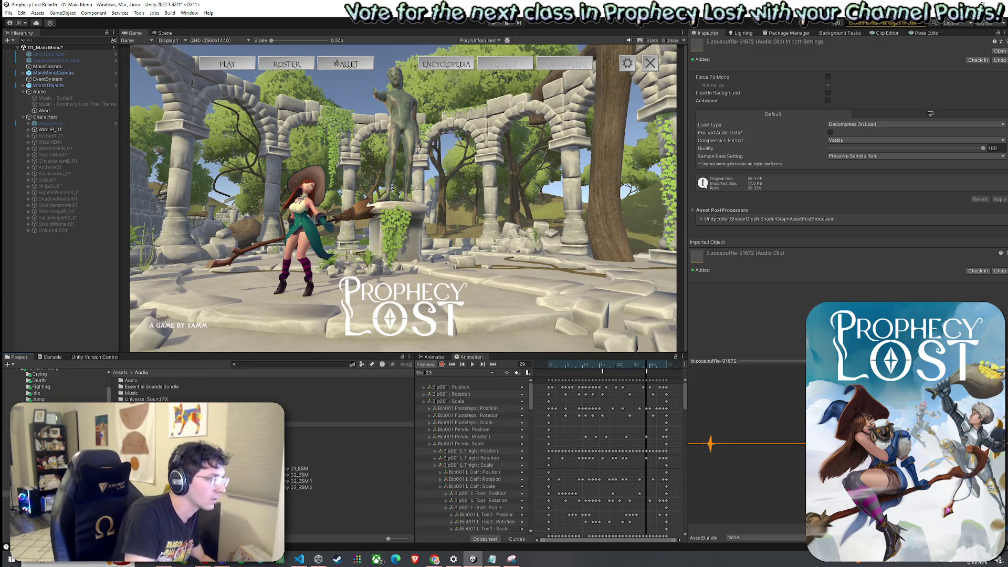
{"action": "left_click", "coordinate": [157, 424]}
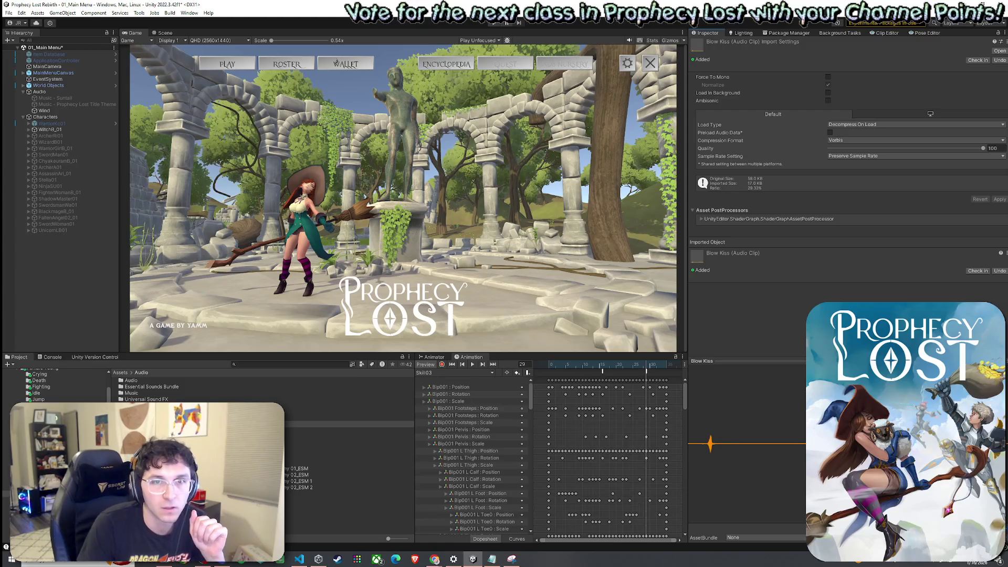
{"action": "left_click", "coordinate": [603, 373]}
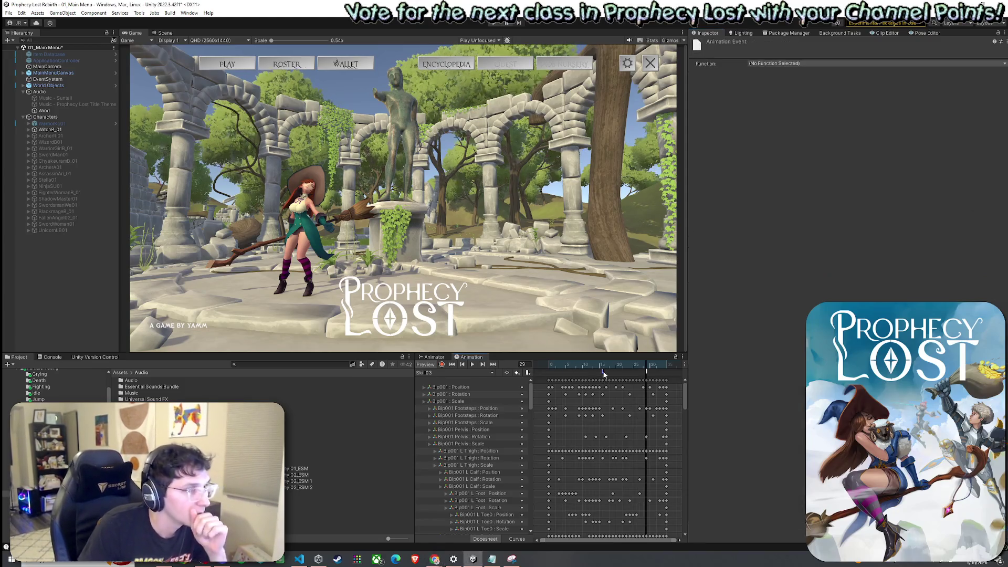
- Set the Skill03 event's function to PlayAnimationEventSound1 and select WitchB_01
{"action": "left_click", "coordinate": [796, 64]}
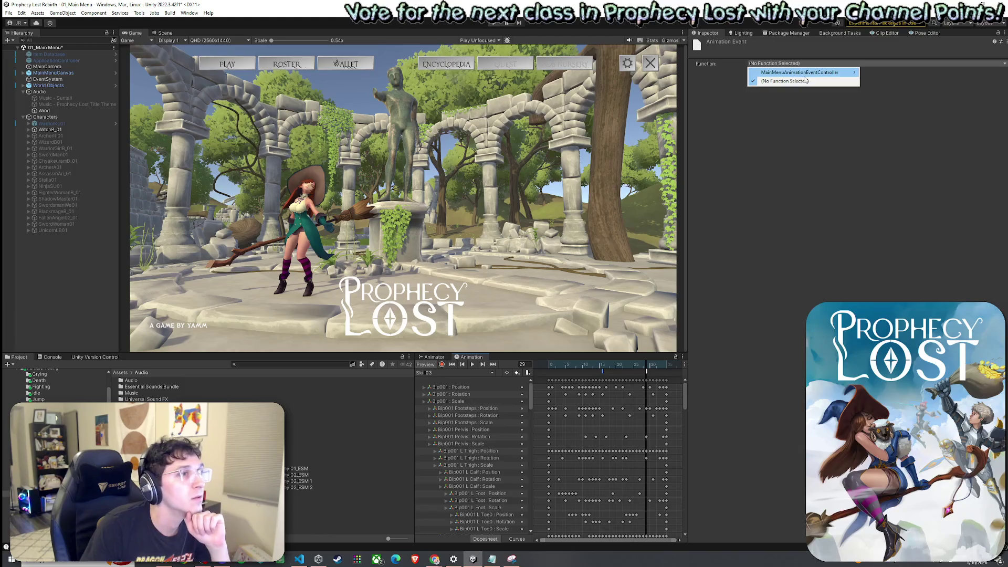
{"action": "mouse_move", "coordinate": [871, 75]}
{"action": "left_click", "coordinate": [794, 74]}
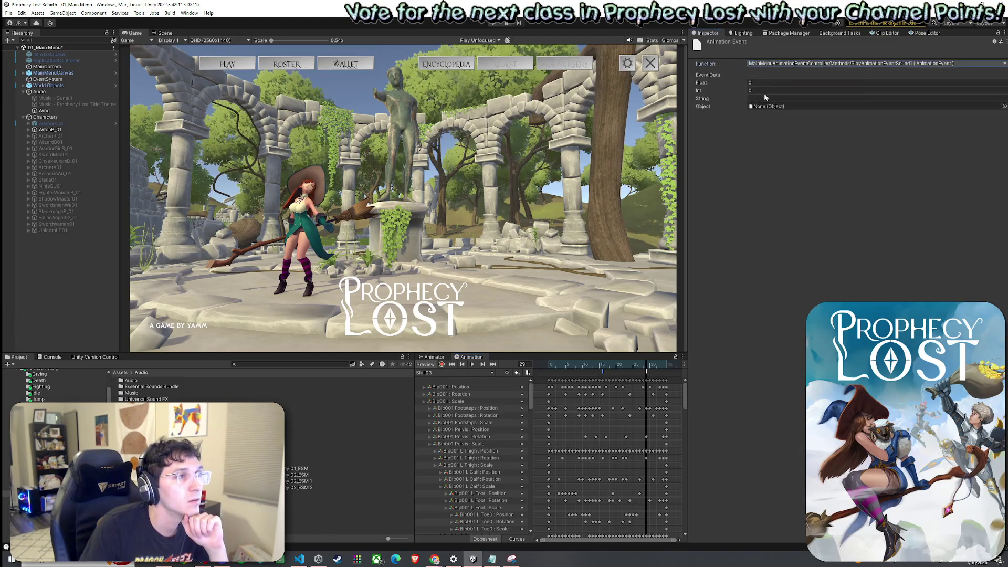
{"action": "left_click", "coordinate": [50, 129]}
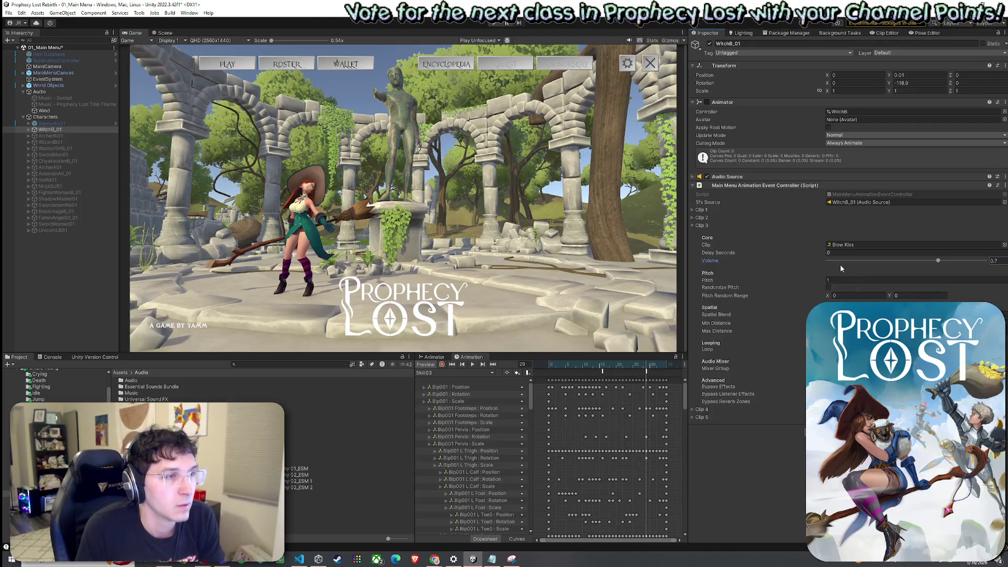
- Move the sound event one frame later, turn Preview off, and scrub back to frame 6
{"action": "left_click", "coordinate": [602, 371]}
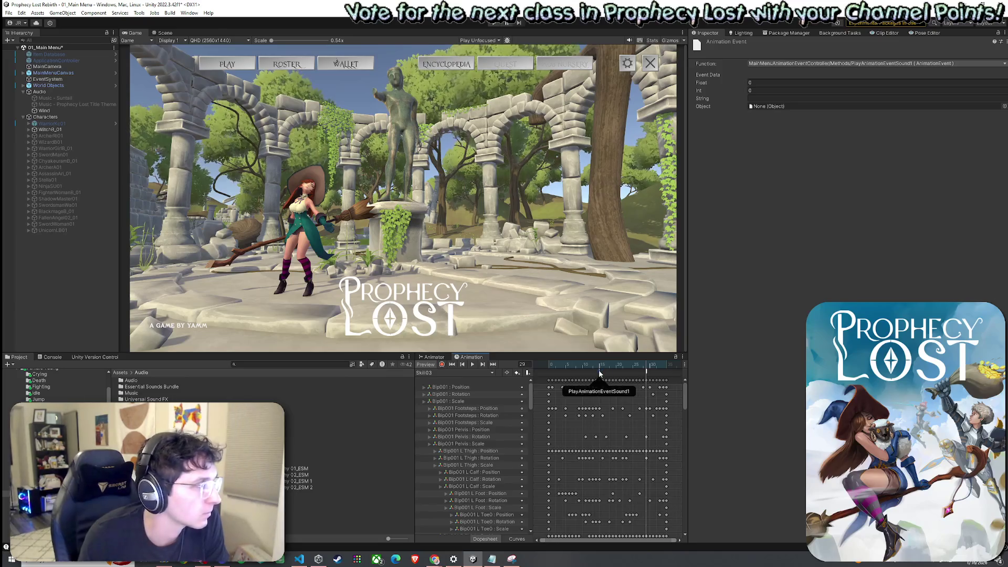
{"action": "left_click_drag", "start_coordinate": [594, 373], "coordinate": [597, 373]}
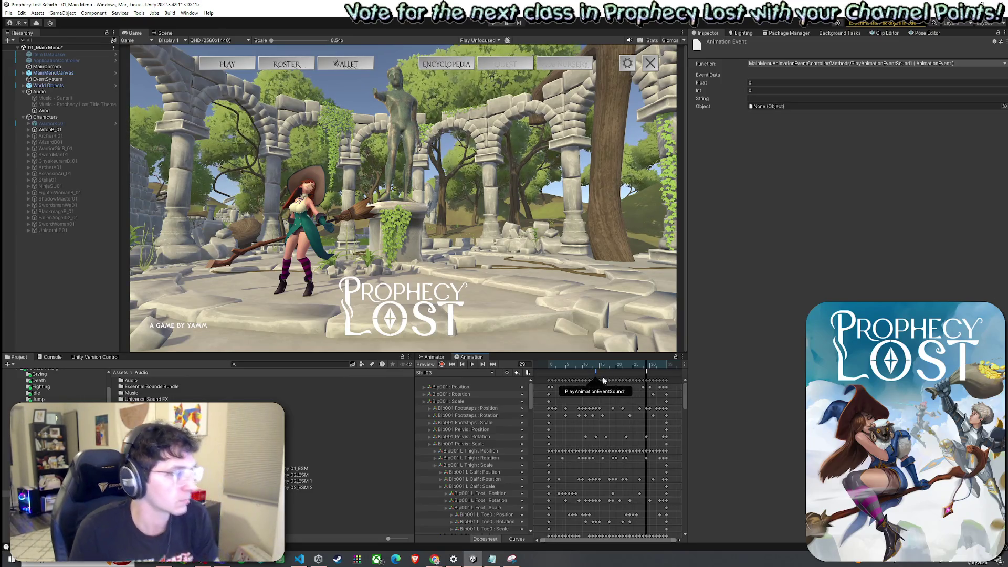
{"action": "left_click", "coordinate": [428, 366]}
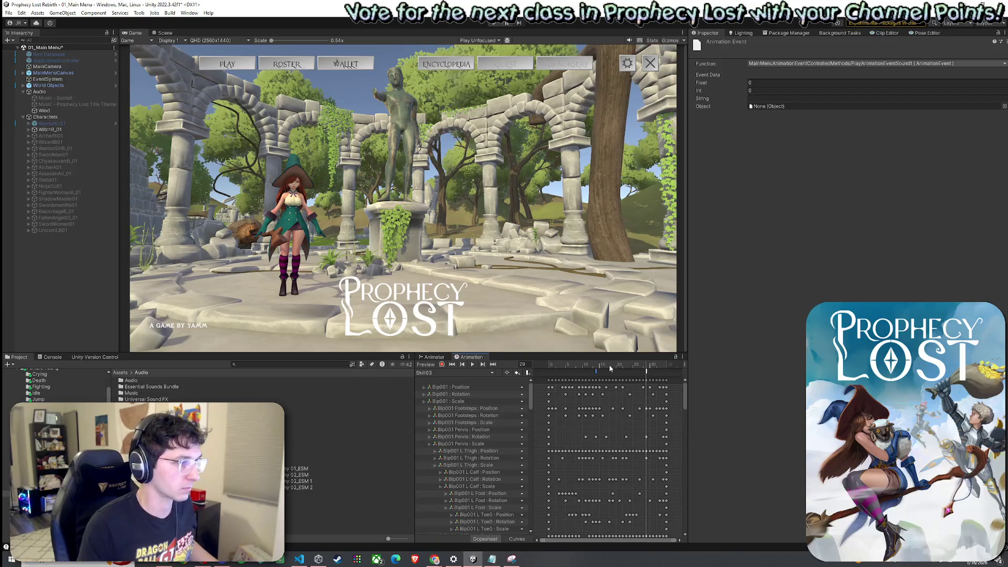
{"action": "mouse_move", "coordinate": [634, 369]}
{"action": "left_mouse_down"}
{"action": "mouse_move", "coordinate": [552, 371]}
{"action": "mouse_move", "coordinate": [644, 371]}
{"action": "left_mouse_up"}
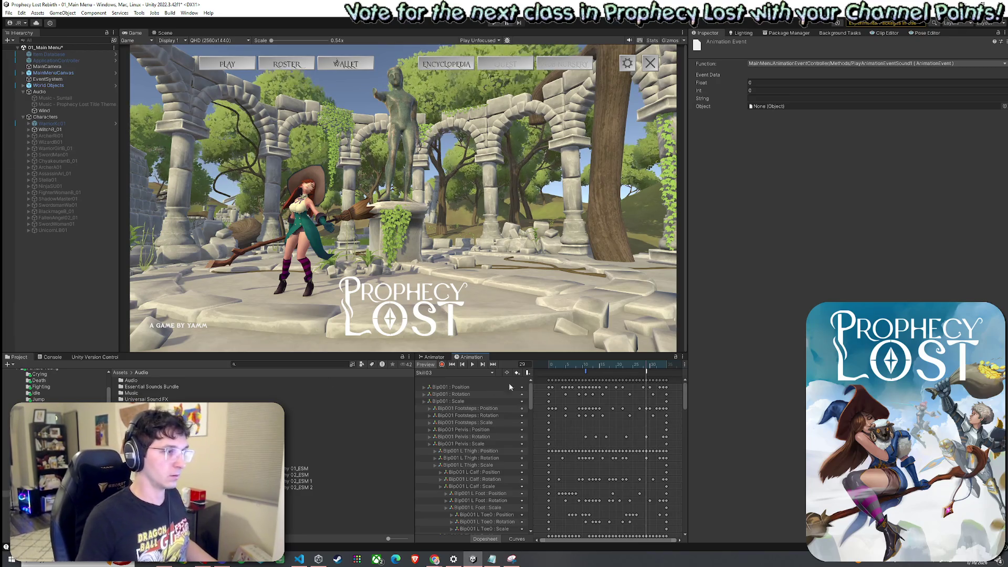
{"action": "left_click", "coordinate": [53, 129]}
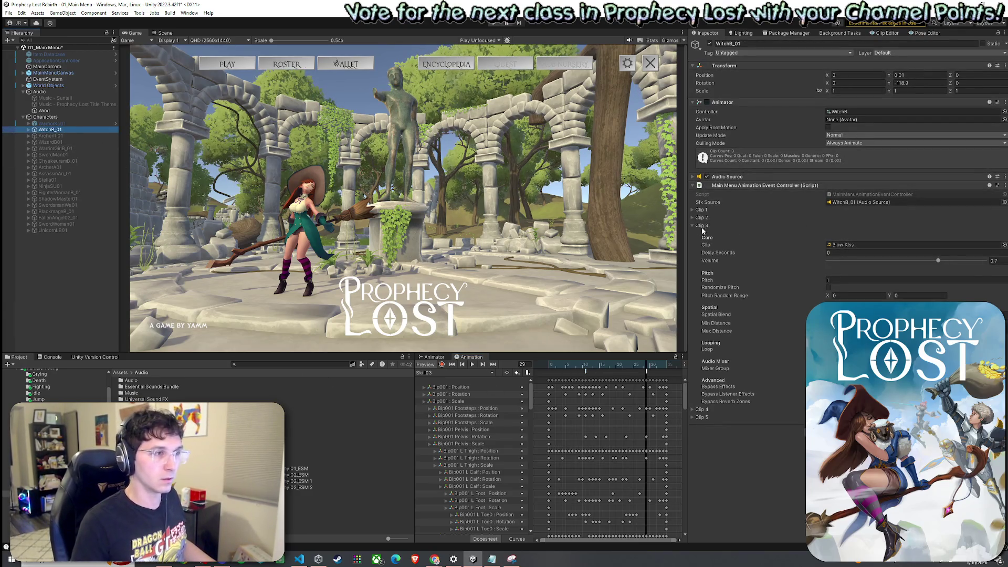
- Leave Clip 3 without an audio clip and set its volume to 0
{"action": "left_click", "coordinate": [1004, 244]}
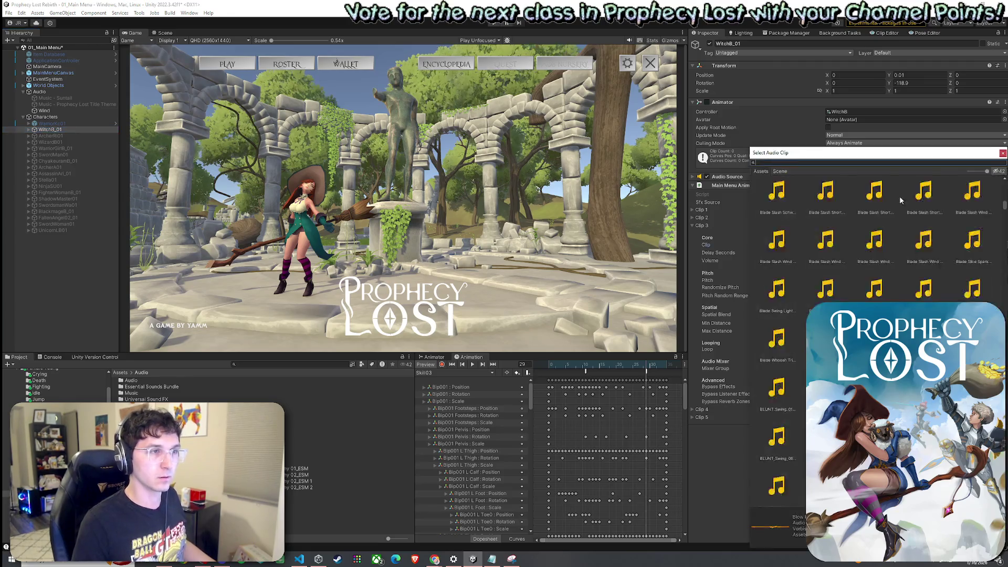
{"action": "type", "text": "whoo"}
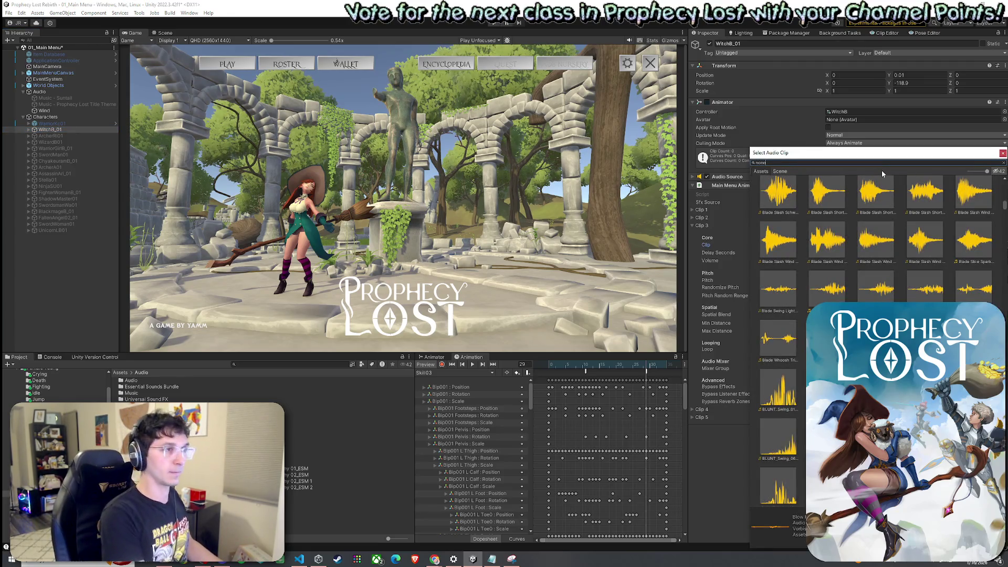
{"action": "key", "text": "Escape"}
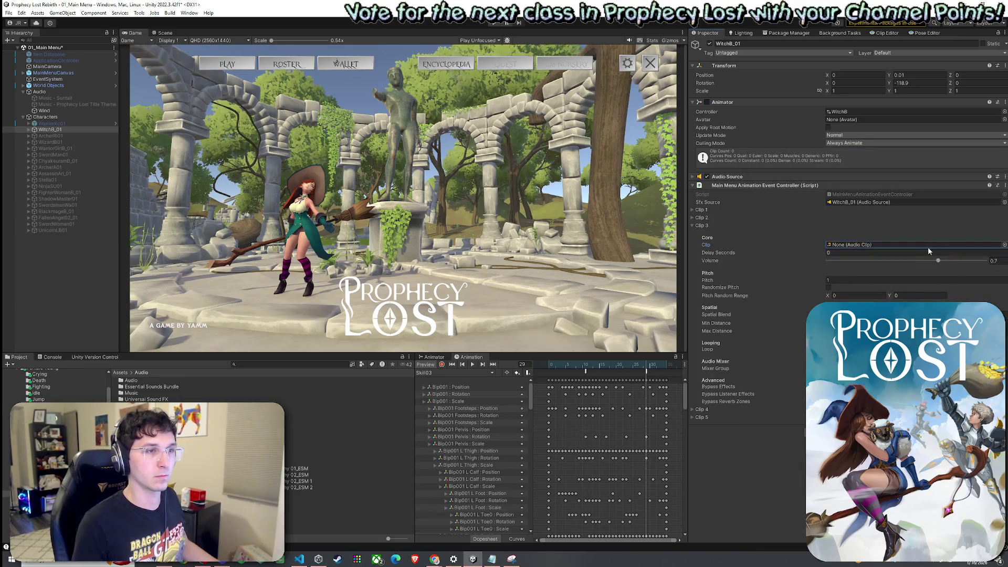
{"action": "left_click", "coordinate": [995, 261]}
{"action": "type", "text": "0"}
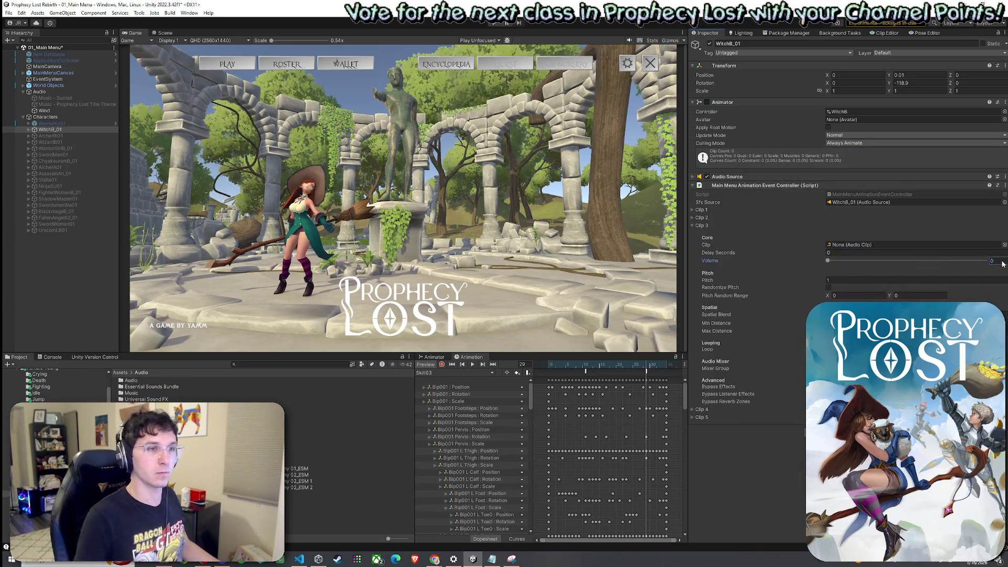
{"action": "left_click", "coordinate": [708, 226]}
- Assign the Blow Kiss sound to Clip 1 with volume 0.68 and pitch 1
{"action": "left_click", "coordinate": [700, 209]}
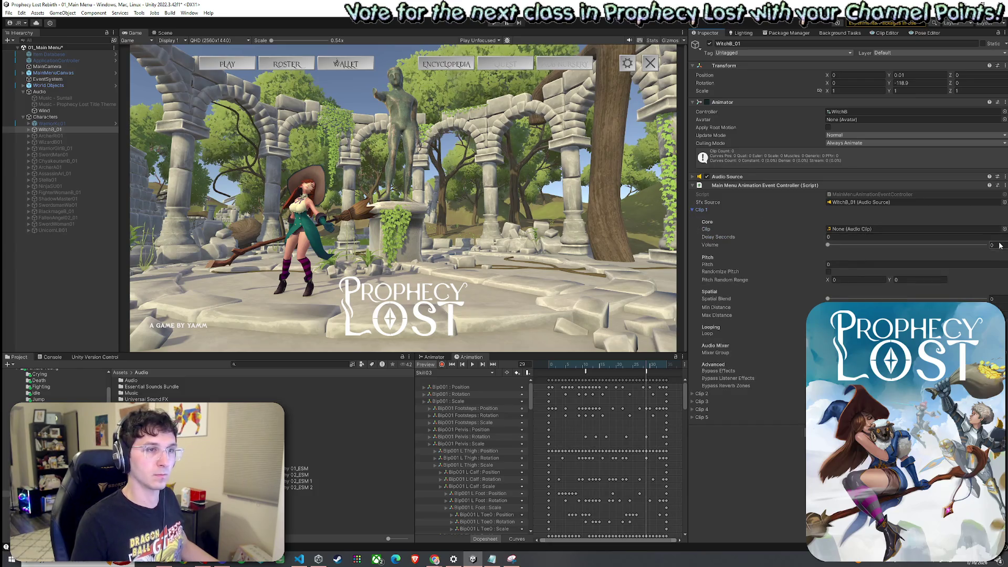
{"action": "type", "text": "0.68"}
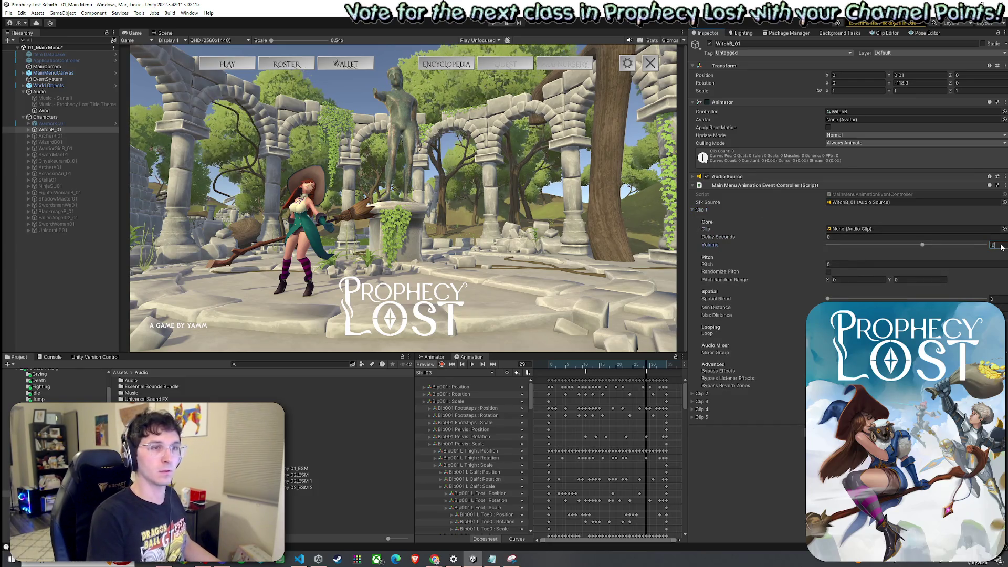
{"action": "left_click", "coordinate": [990, 233]}
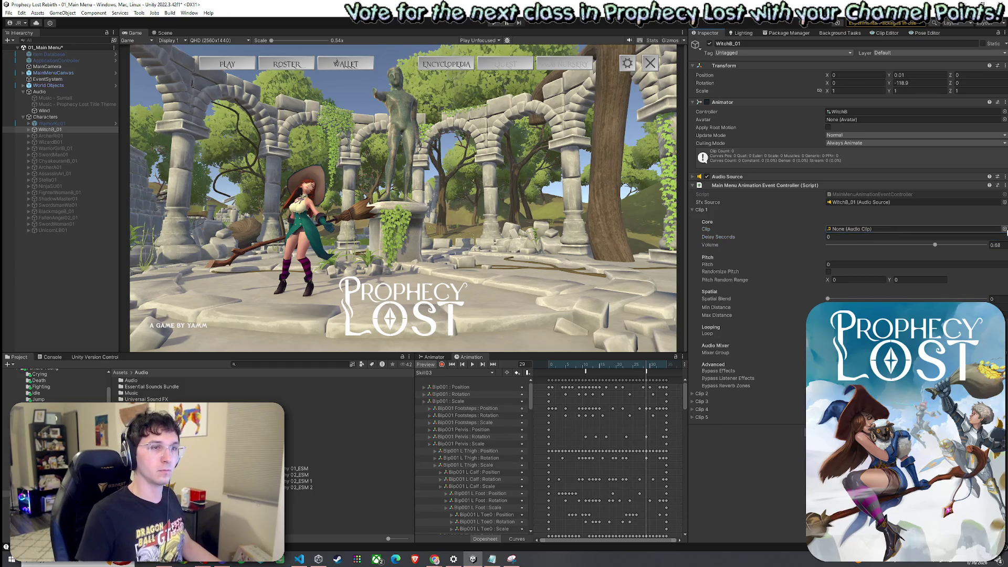
{"action": "left_click", "coordinate": [1005, 229]}
{"action": "type", "text": "blow ks"}
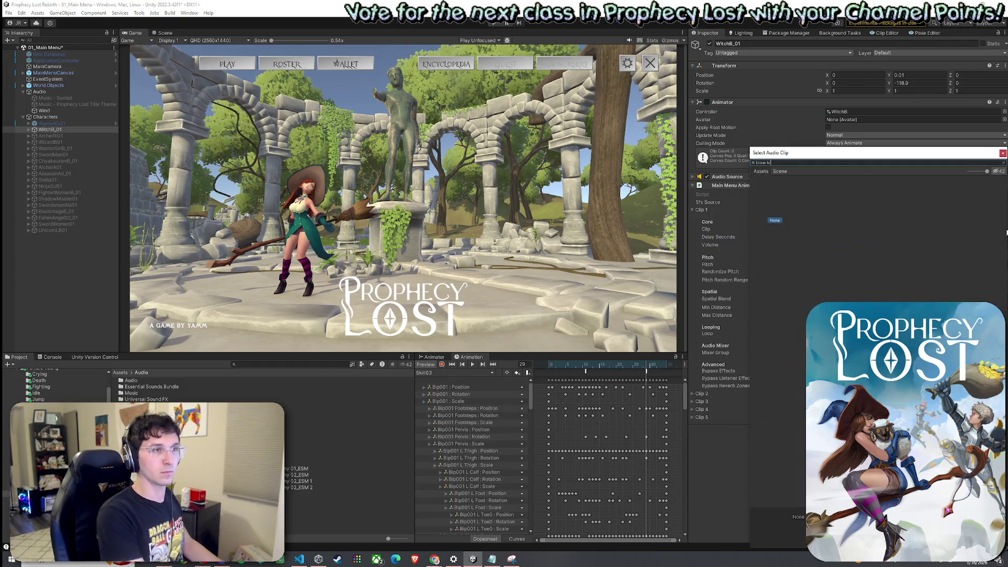
{"action": "double_click", "coordinate": [819, 199]}
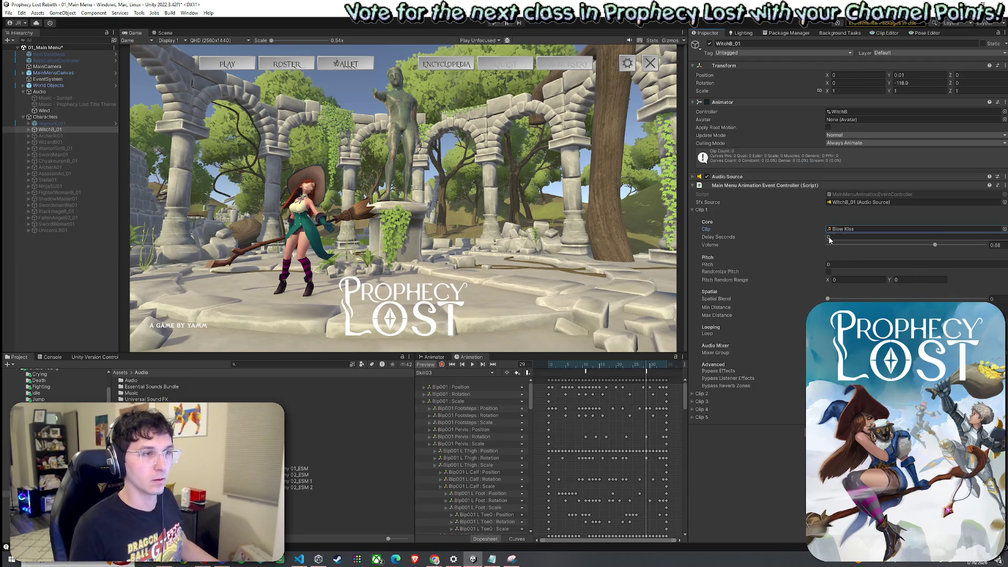
{"action": "left_click", "coordinate": [875, 264]}
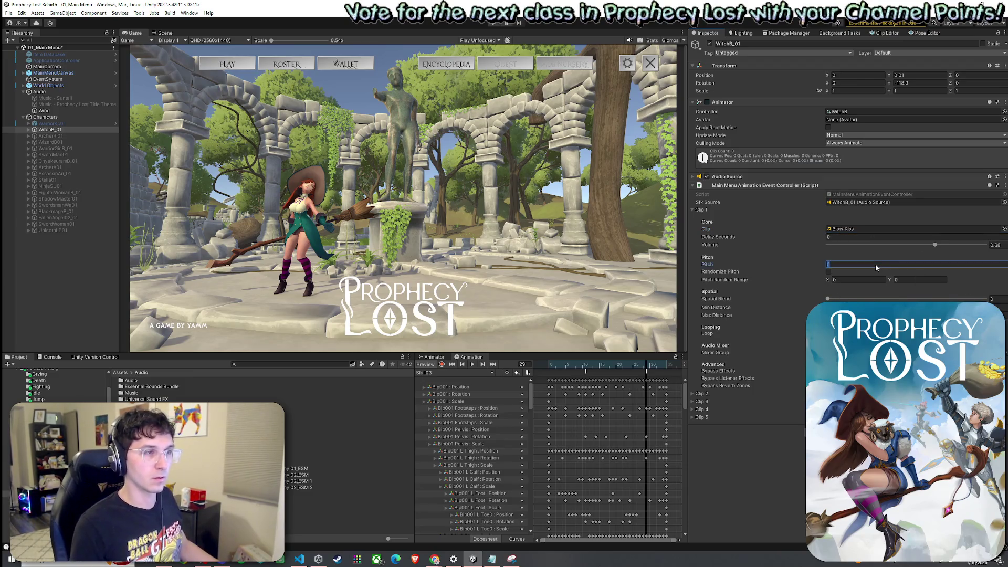
{"action": "type", "text": "1"}
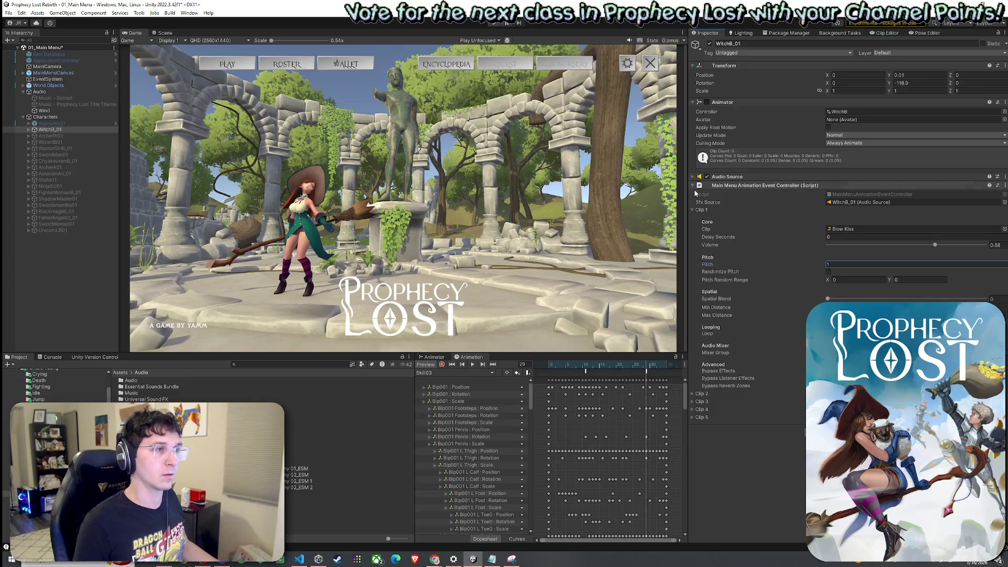
{"action": "left_click", "coordinate": [692, 209]}
- Search the project assets for 'step stone' footstep sounds
{"action": "left_click", "coordinate": [691, 218]}
{"action": "left_click", "coordinate": [252, 364]}
{"action": "type", "text": "step stone"}
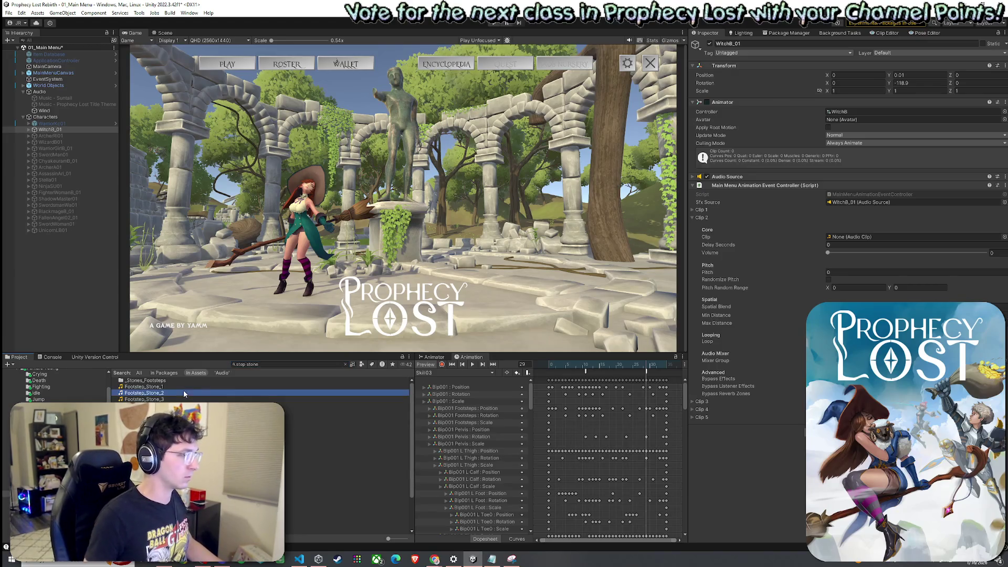
- Audition the Footstep_Stone_1 through Footstep_Stone_5 sounds
{"action": "left_click", "coordinate": [143, 386]}
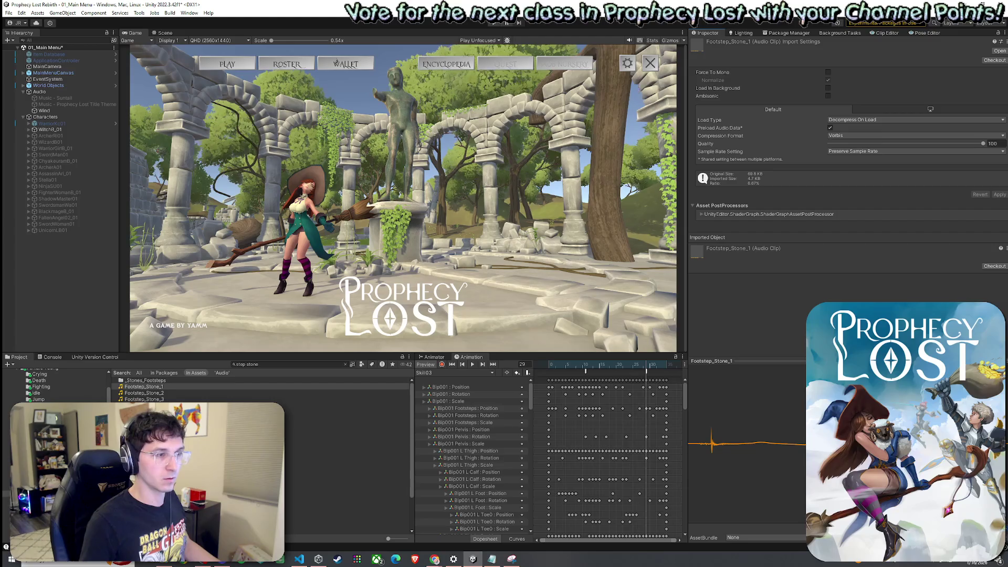
{"action": "left_click", "coordinate": [249, 392]}
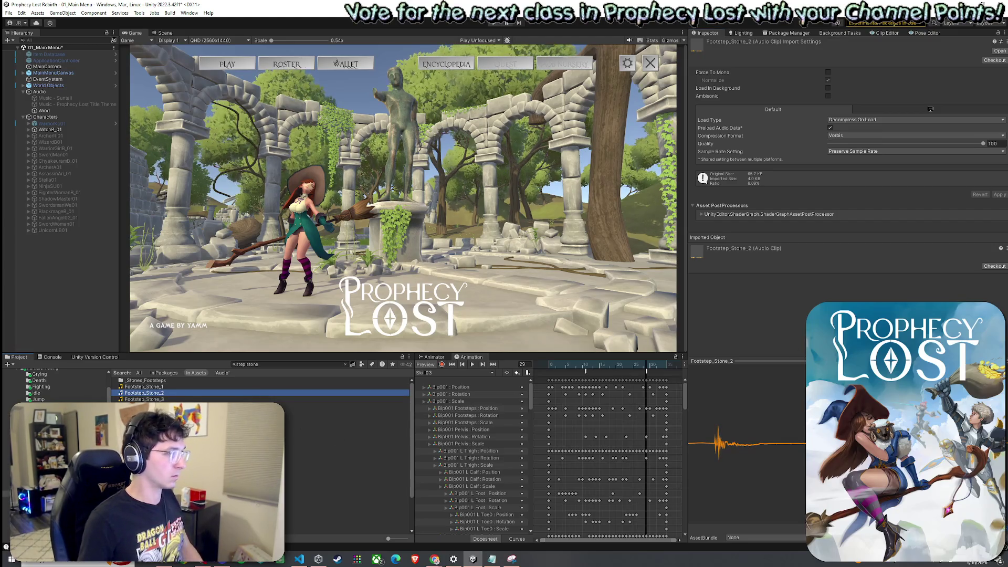
{"action": "left_click", "coordinate": [283, 399]}
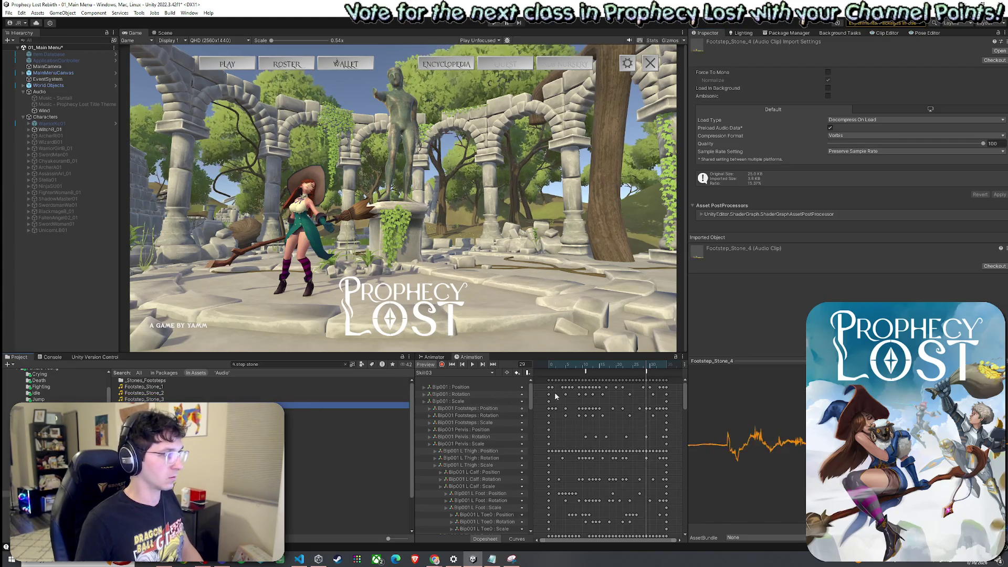
{"action": "left_click", "coordinate": [290, 405]}
{"action": "left_click", "coordinate": [144, 398]}
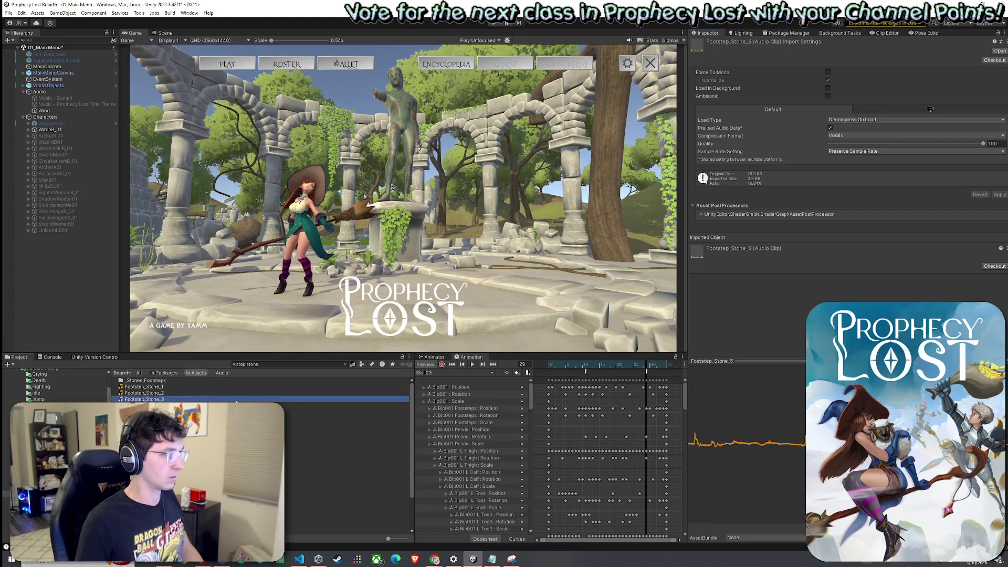
{"action": "key", "text": "Down"}
{"action": "key", "text": "Down"}
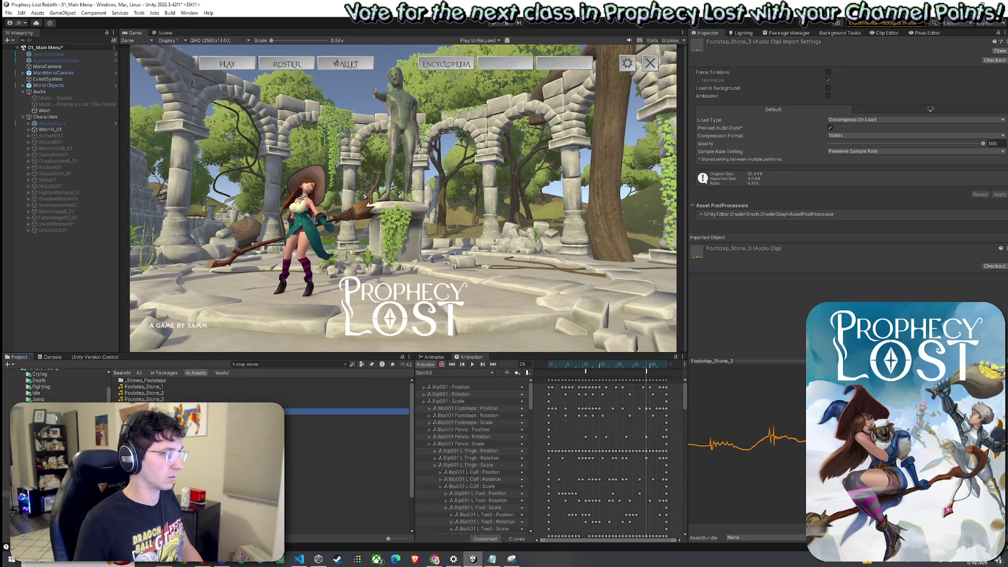
- Settle on Footstep_Stone_3, inspect the Skill03 sound event, and select WitchB_01
{"action": "left_click", "coordinate": [229, 400]}
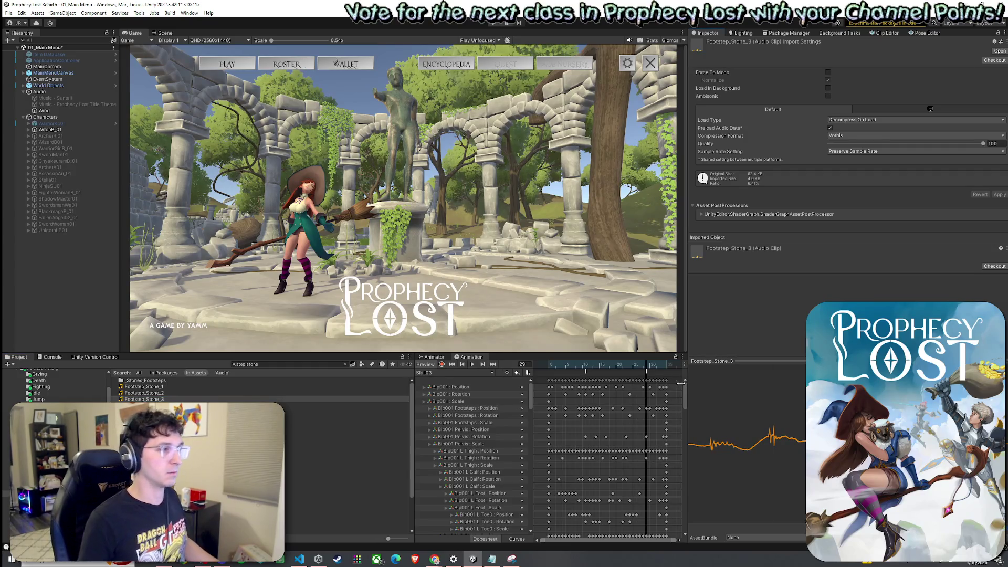
{"action": "left_click", "coordinate": [650, 374]}
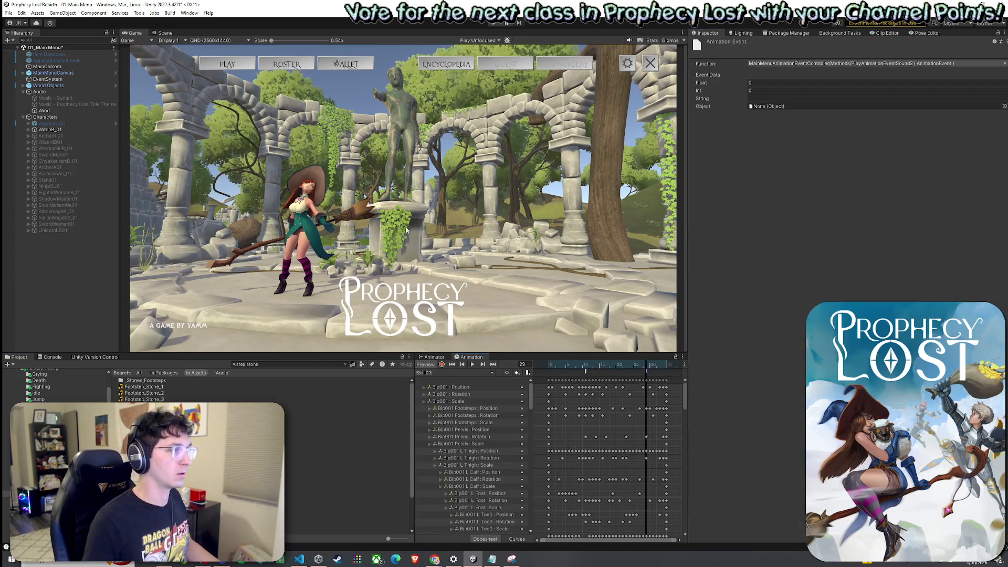
{"action": "left_click", "coordinate": [79, 129]}
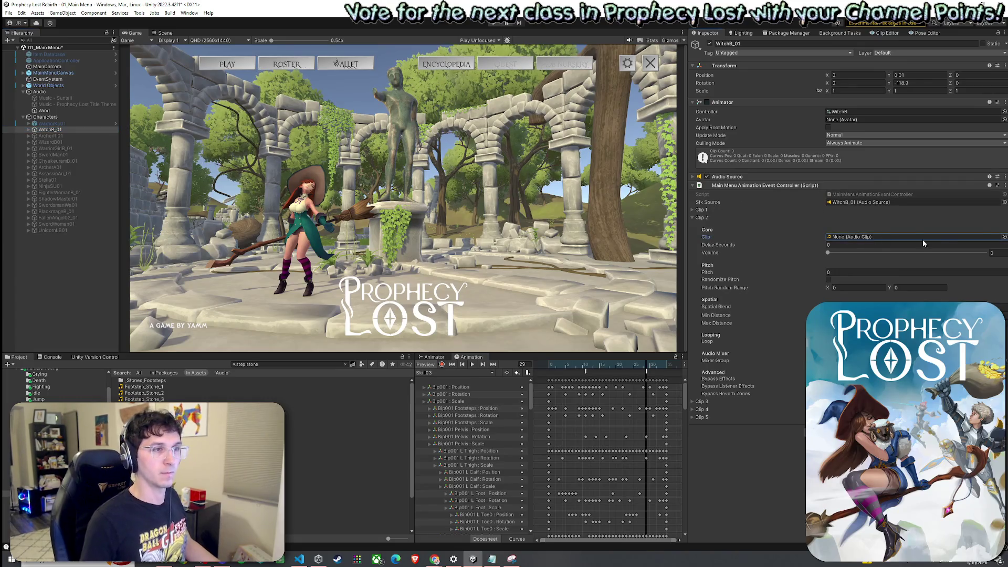
- Assign Footstep_Stone_3 as Clip 2's audio clip
{"action": "left_click", "coordinate": [1002, 237]}
{"action": "type", "text": "ootstep stone 3"}
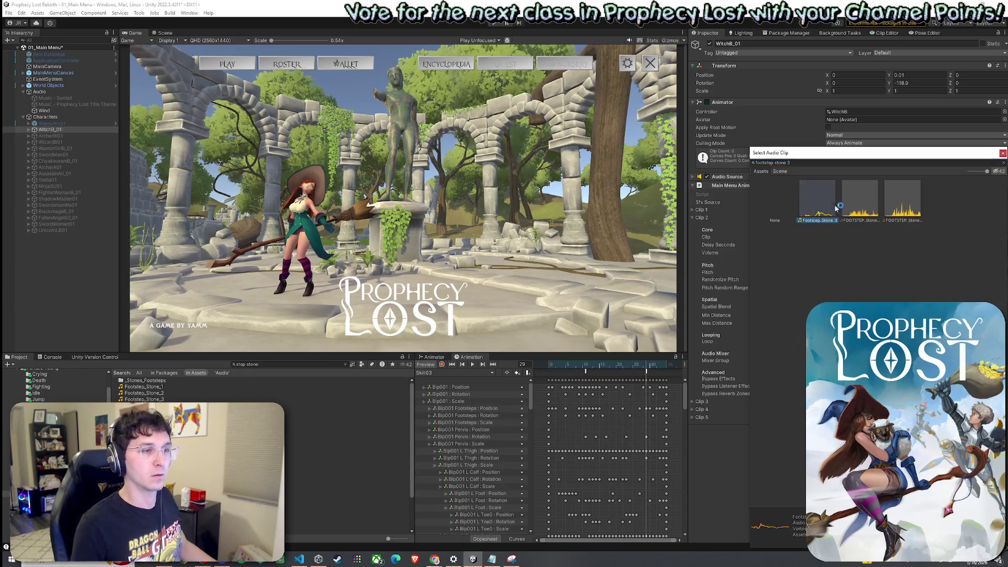
{"action": "left_click", "coordinate": [913, 212]}
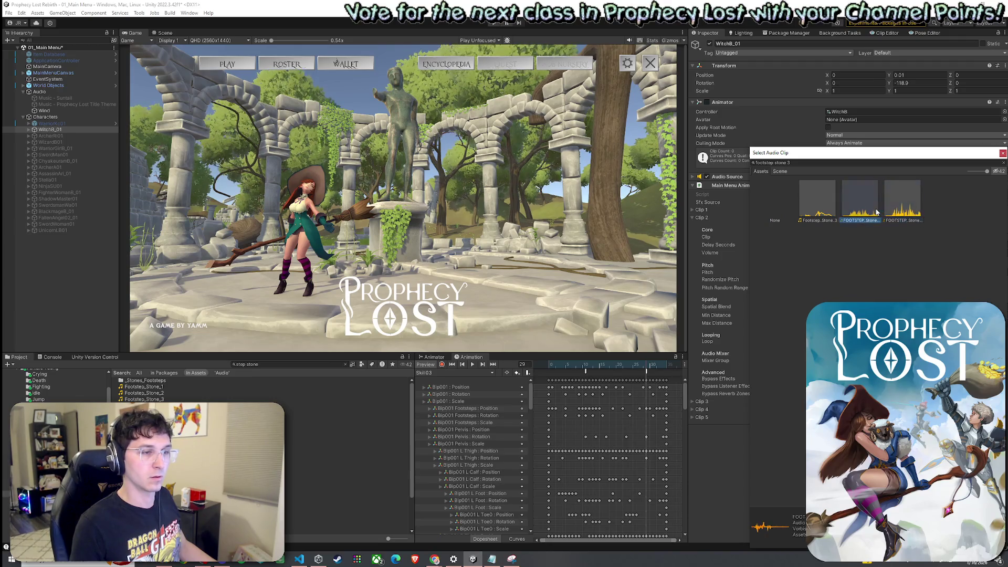
{"action": "left_click", "coordinate": [821, 212]}
{"action": "double_click", "coordinate": [823, 211]}
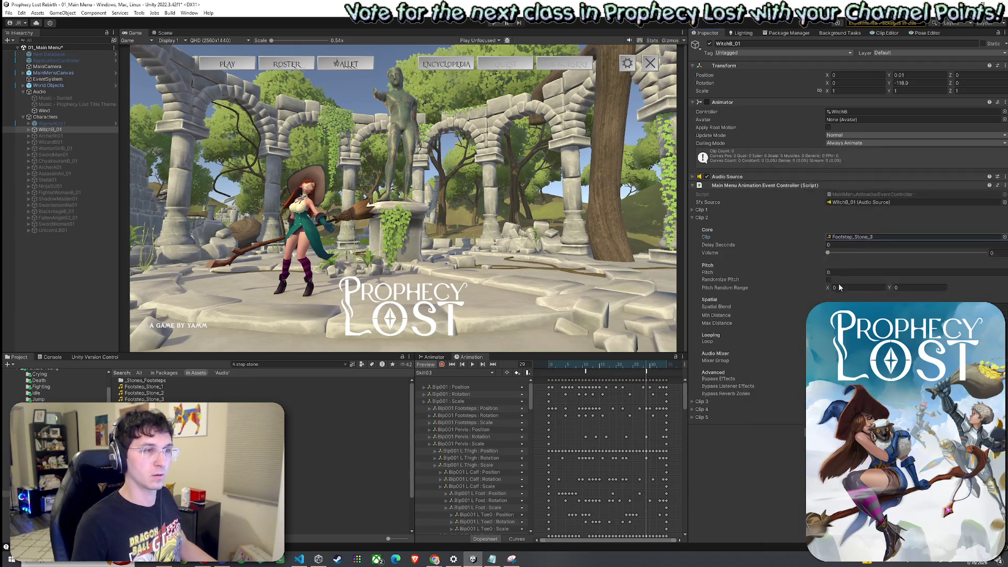
- Set Clip 2's volume to 0.5 and save the scene
{"action": "left_click", "coordinate": [980, 252]}
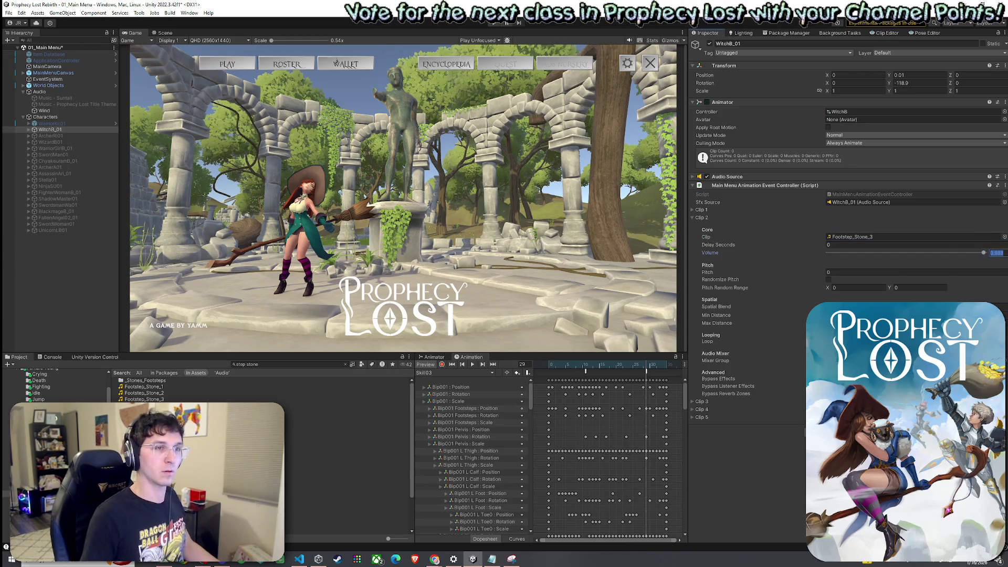
{"action": "type", "text": "0.6"}
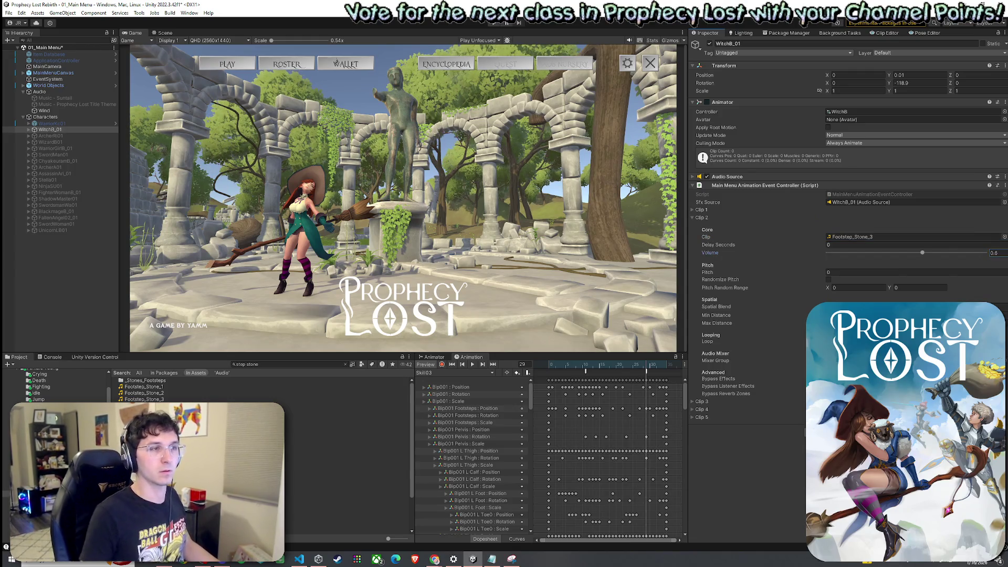
{"action": "type", "text": "0.5"}
{"action": "type", "text": "1"}
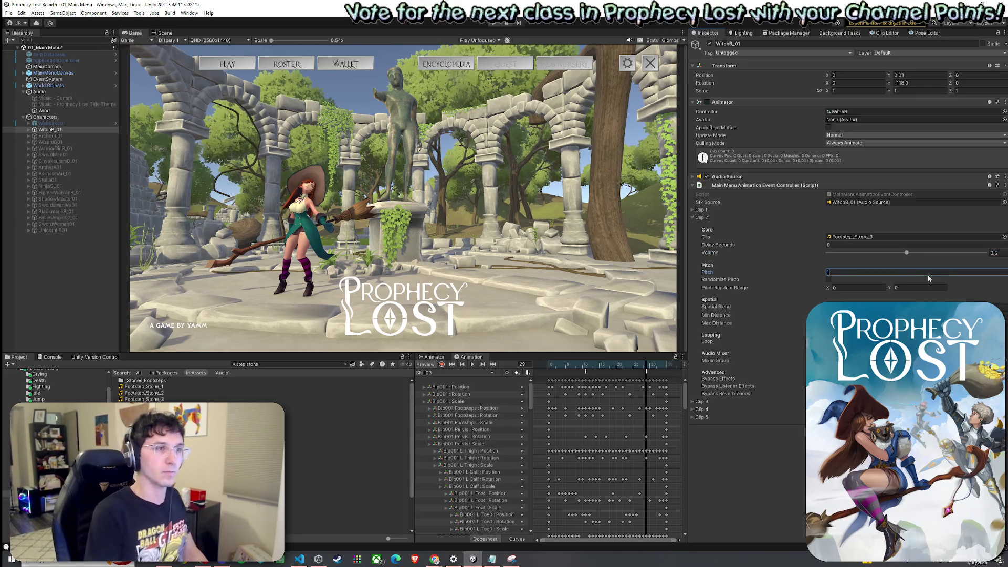
{"action": "key", "text": "ctrl+s"}
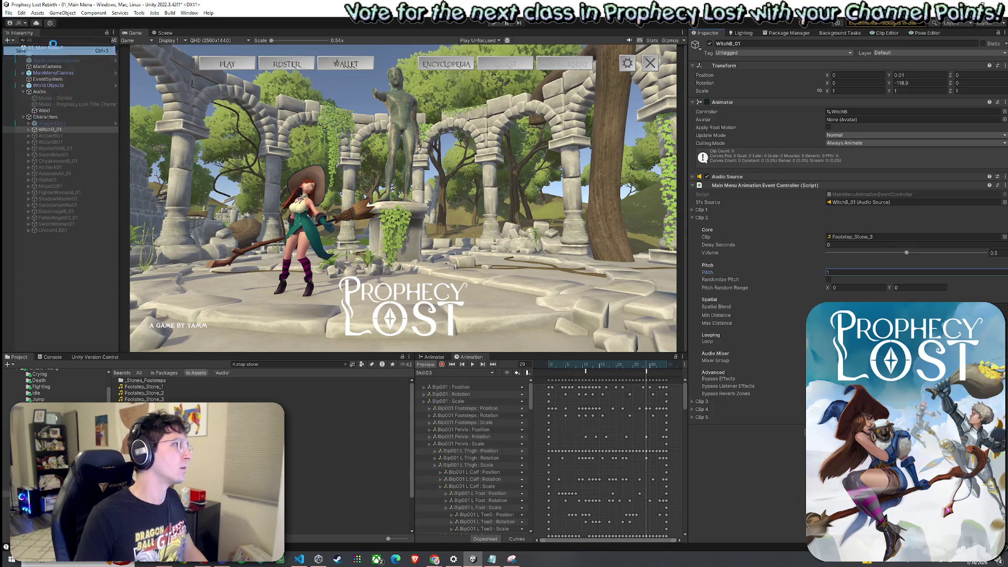
{"action": "key", "text": "alt+Tab"}
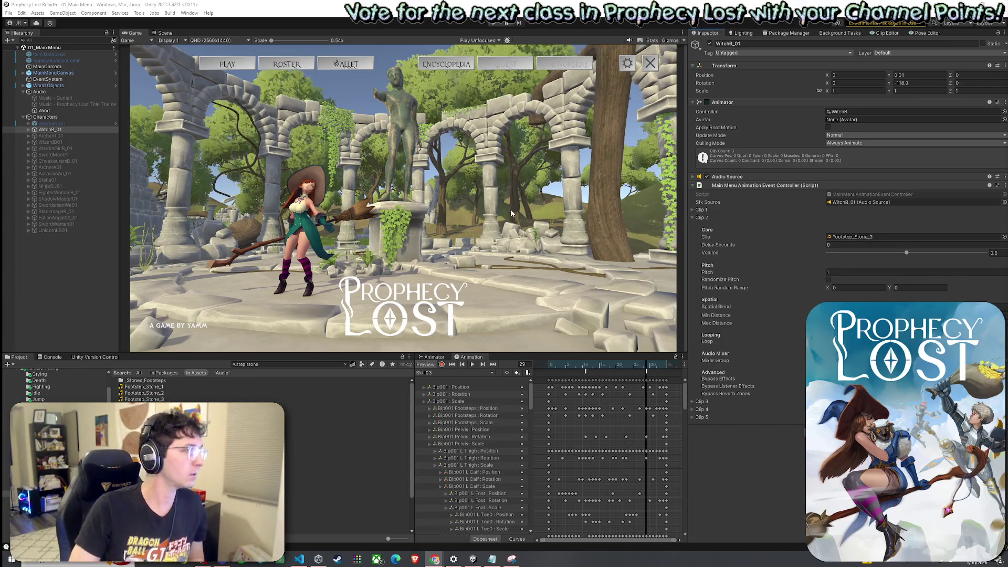
- Back in Unity, confirm WitchB_01's Pitch value of 1
{"action": "left_click", "coordinate": [9, 12]}
{"action": "key", "text": "Escape"}
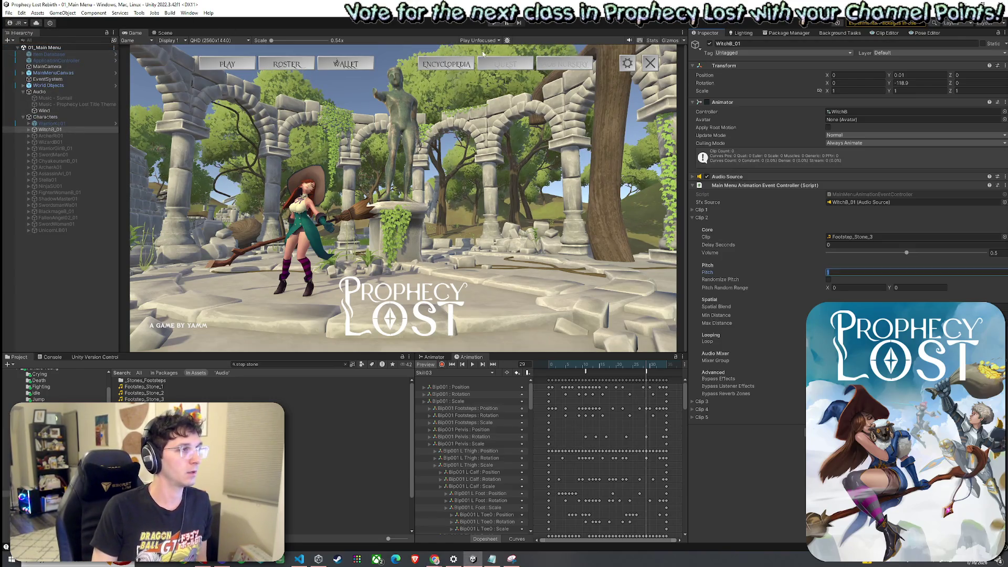
{"action": "type", "text": "1"}
{"action": "key", "text": "Return"}
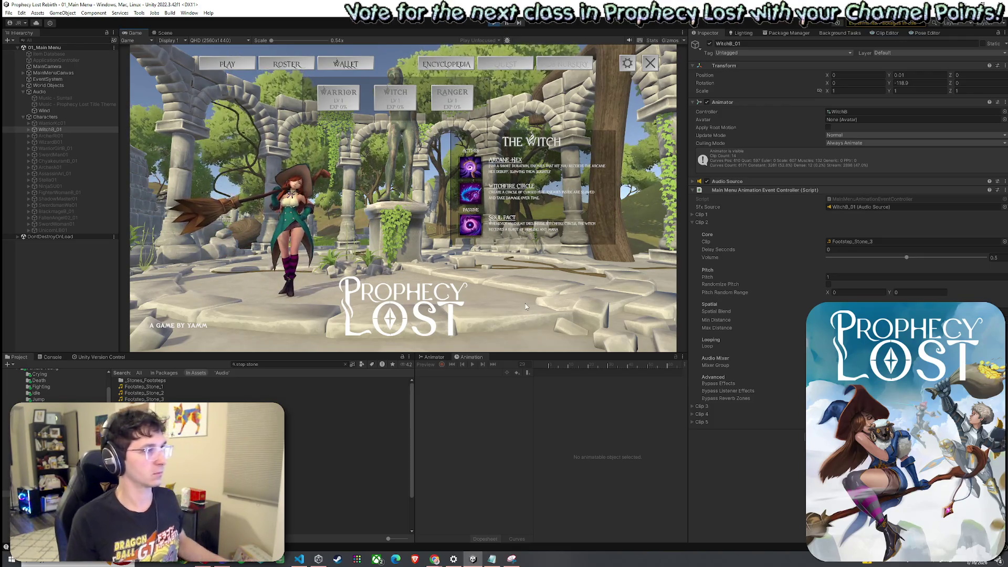
- Locate WitchB_01's animator controller, view its state graph, and list its animation clips
{"action": "left_click", "coordinate": [630, 352]}
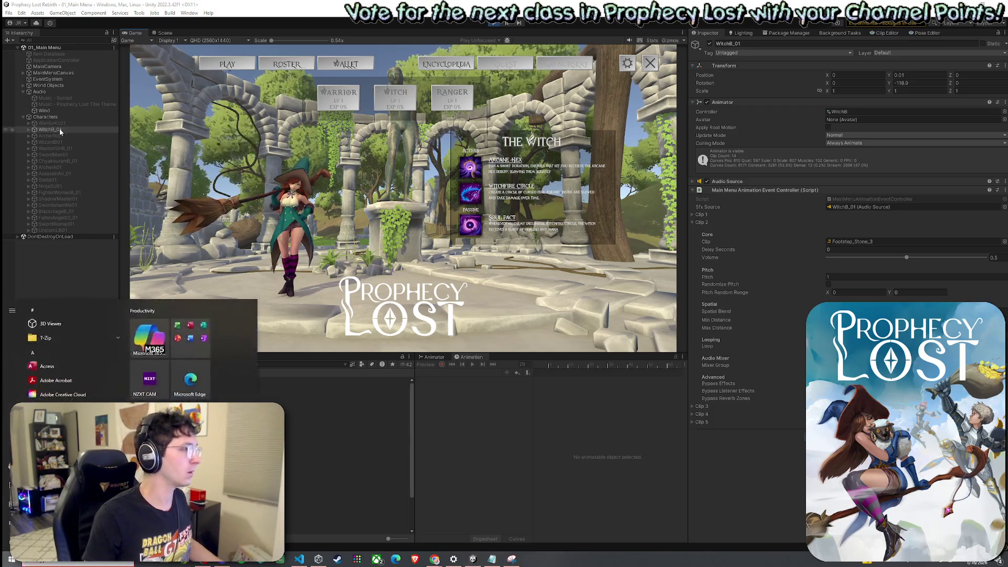
{"action": "left_click", "coordinate": [859, 112]}
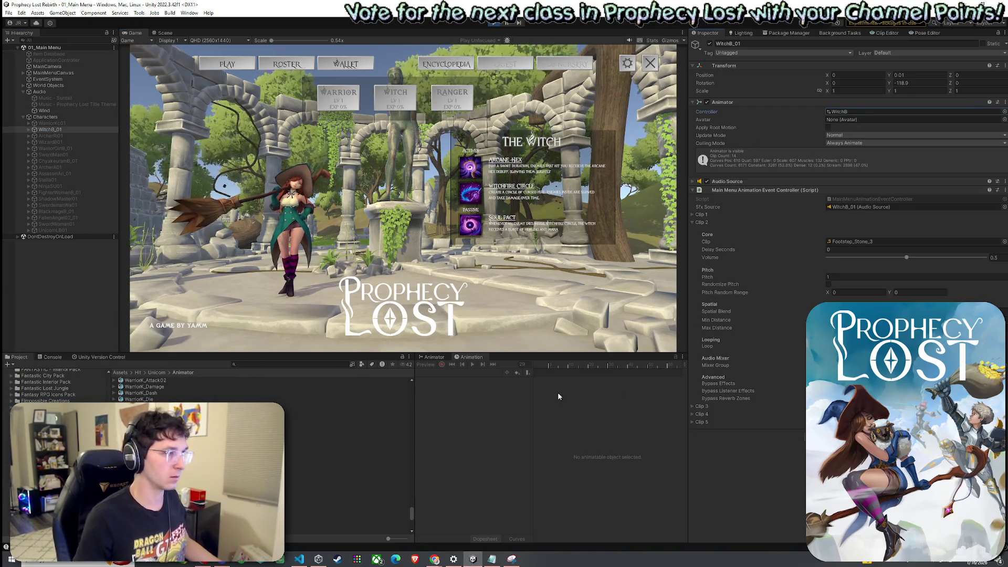
{"action": "left_click", "coordinate": [432, 357]}
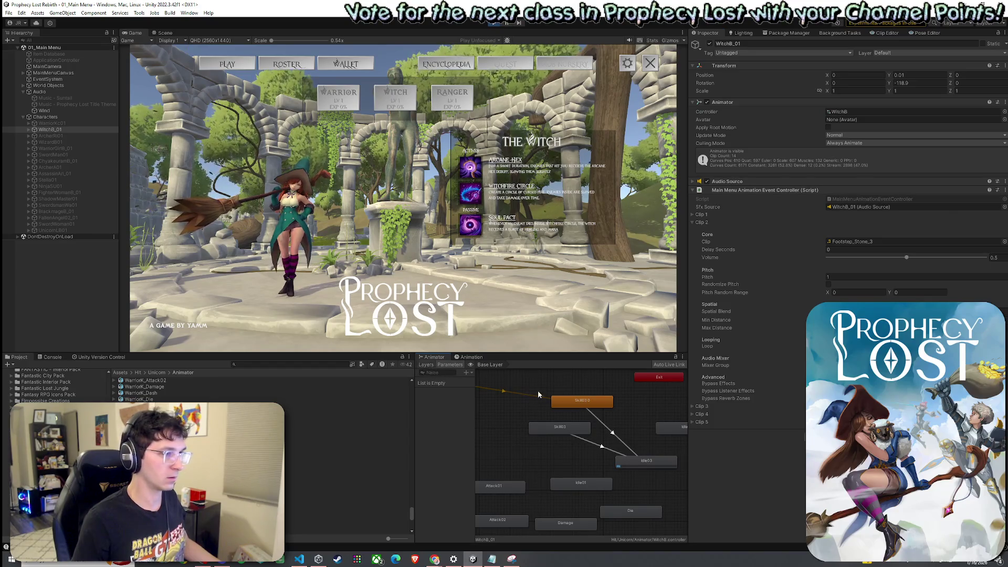
{"action": "left_click", "coordinate": [471, 357]}
{"action": "left_click", "coordinate": [454, 372]}
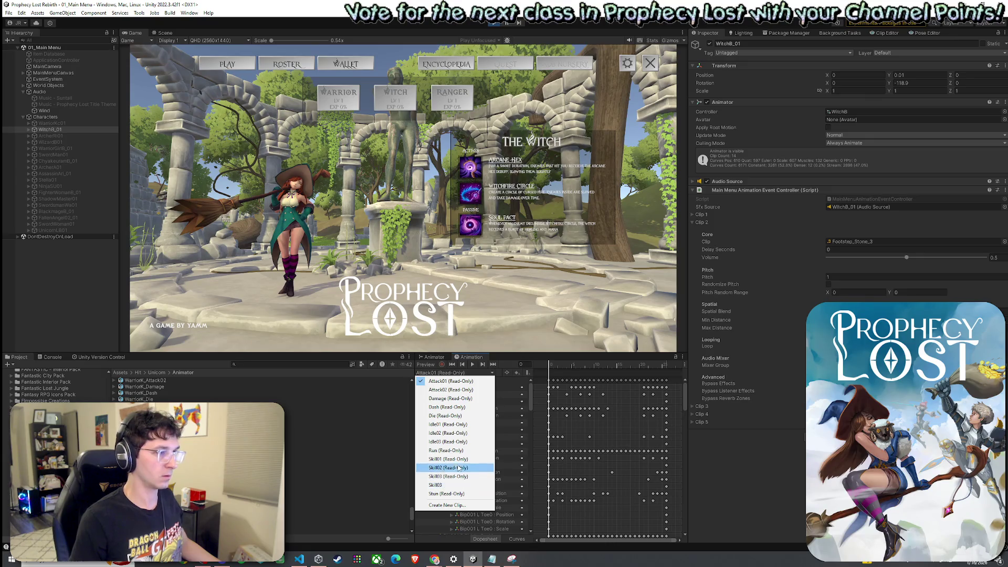
- Show the Skill03 clip, nudge its first sound event earlier, and preview the animation
{"action": "left_click", "coordinate": [460, 485]}
{"action": "left_click", "coordinate": [578, 371]}
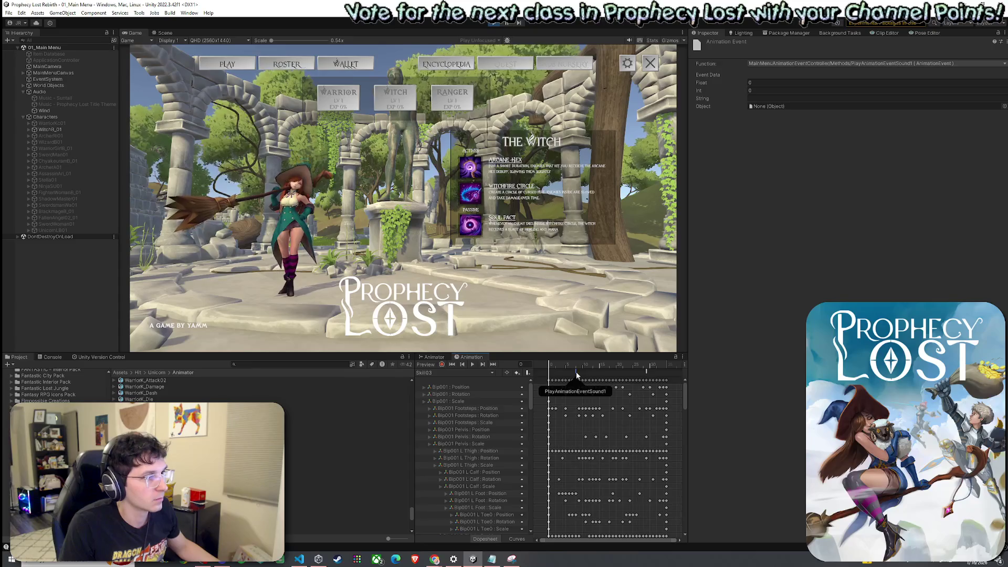
{"action": "left_click_drag", "start_coordinate": [574, 371], "coordinate": [569, 371]}
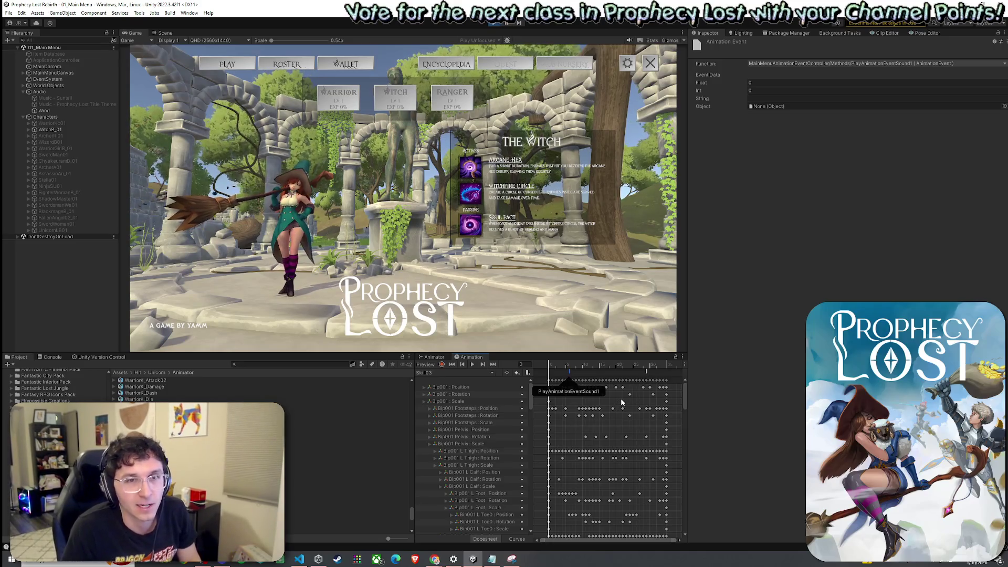
{"action": "left_click_drag", "start_coordinate": [558, 366], "coordinate": [567, 370]}
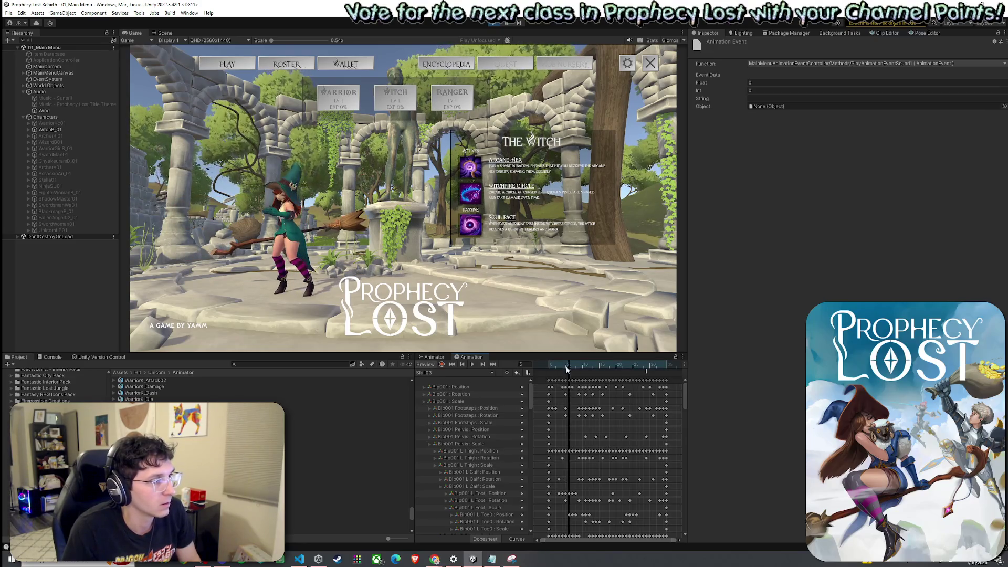
{"action": "left_click", "coordinate": [472, 365]}
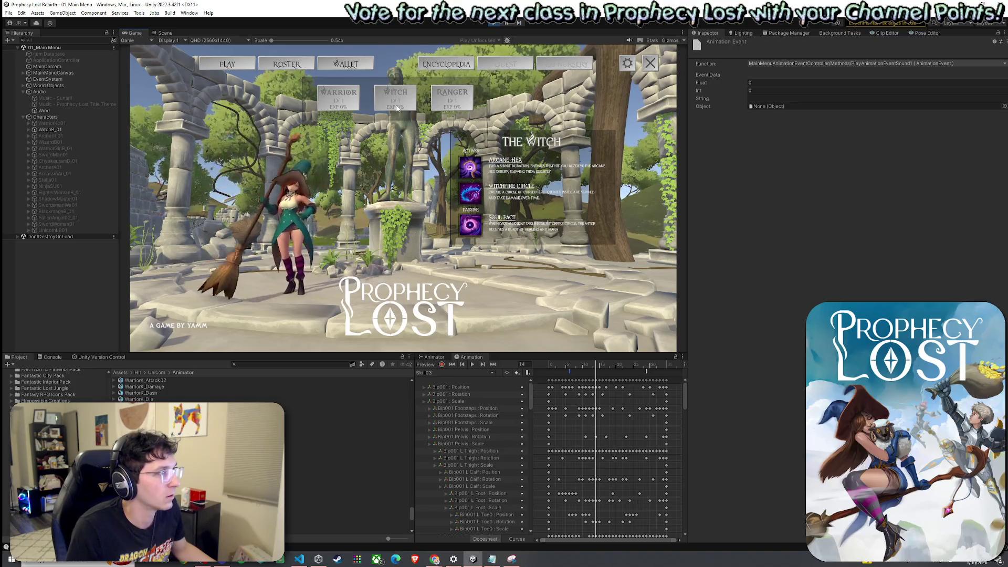
- Check the Skill03 events calling PlayAnimationEventSound2 and PlayAnimationEventSound1
{"action": "key", "text": "super"}
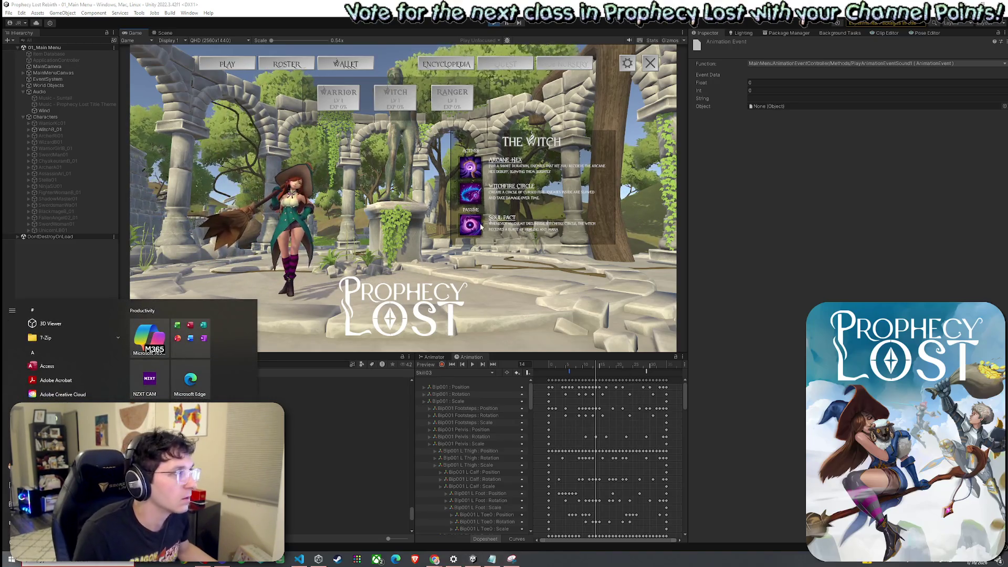
{"action": "left_click", "coordinate": [646, 371]}
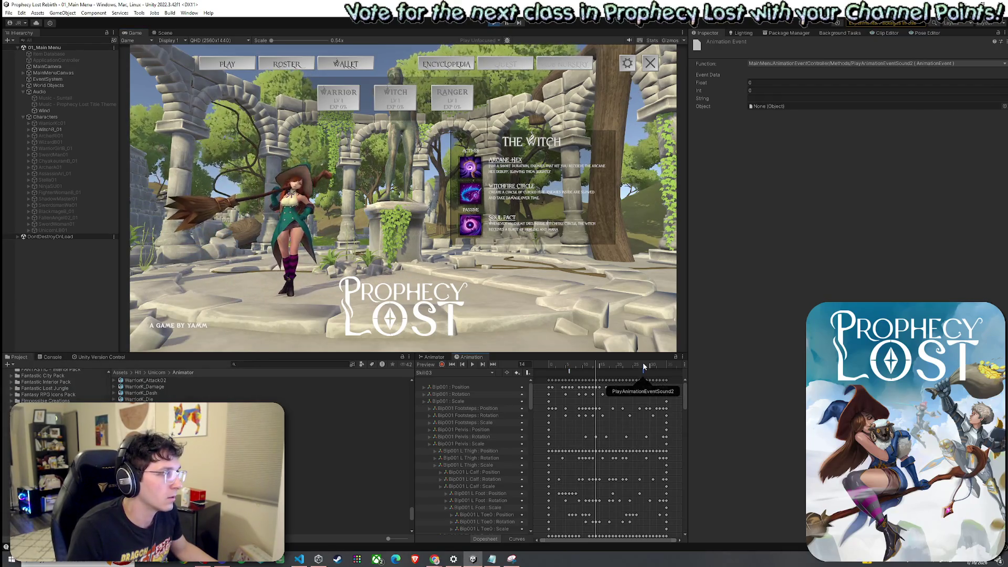
{"action": "left_click", "coordinate": [572, 372]}
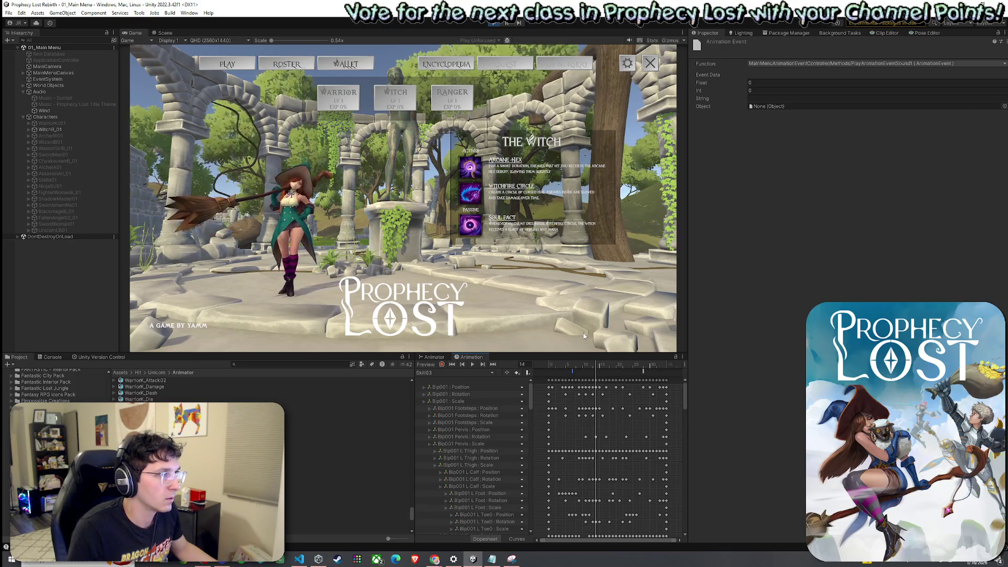
{"action": "left_click", "coordinate": [433, 357]}
- Select the Skill03 0 → Idle03 transition, stop play mode, and launch Audacity
{"action": "left_click", "coordinate": [638, 454]}
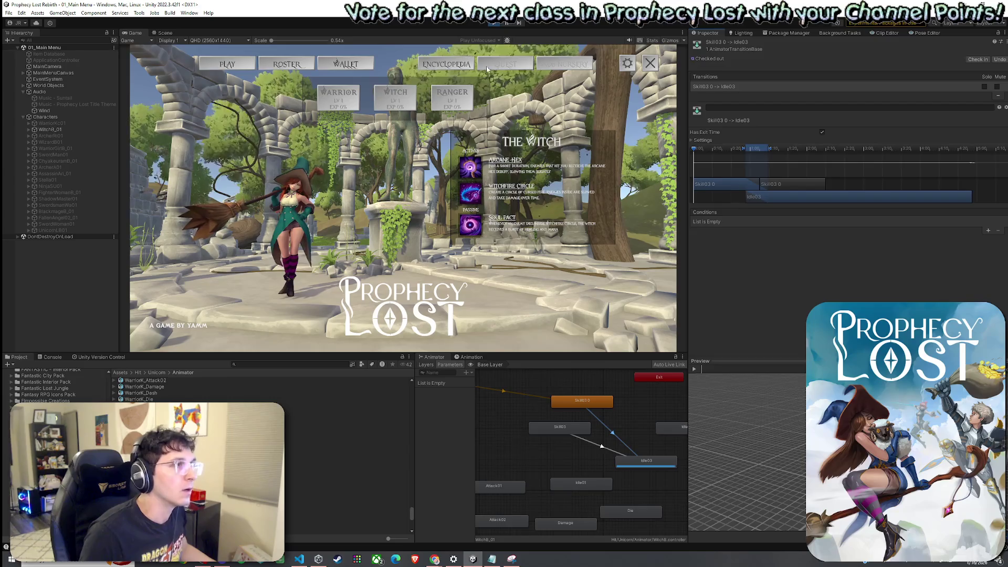
{"action": "left_click", "coordinate": [493, 24]}
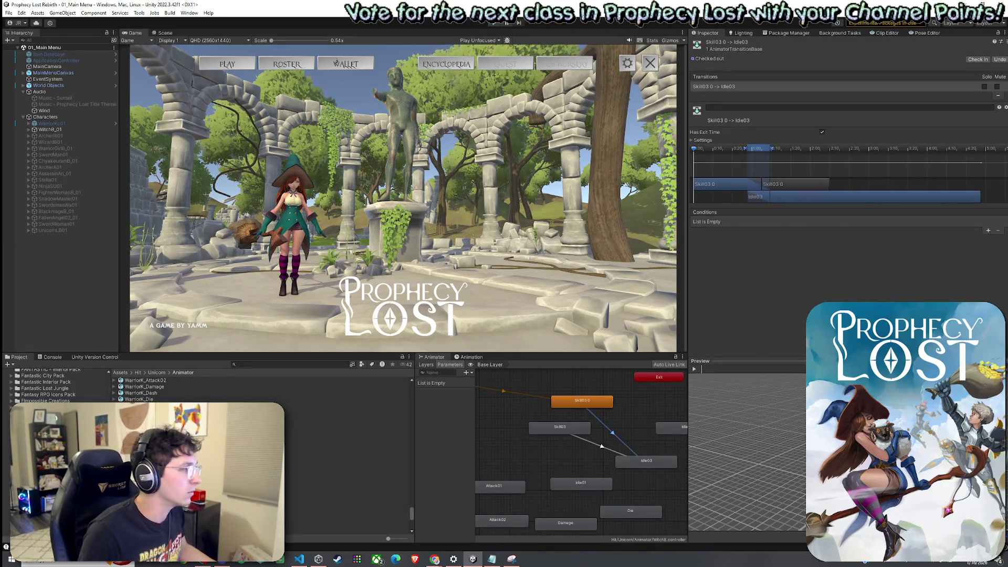
{"action": "left_click", "coordinate": [77, 563]}
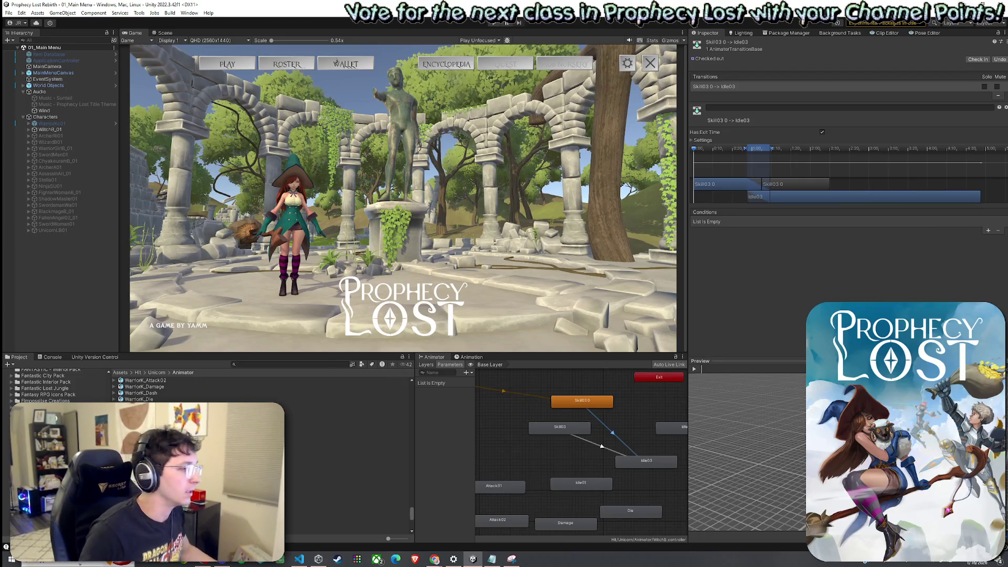
{"action": "type", "text": "audacity"}
{"action": "key", "text": "Return"}
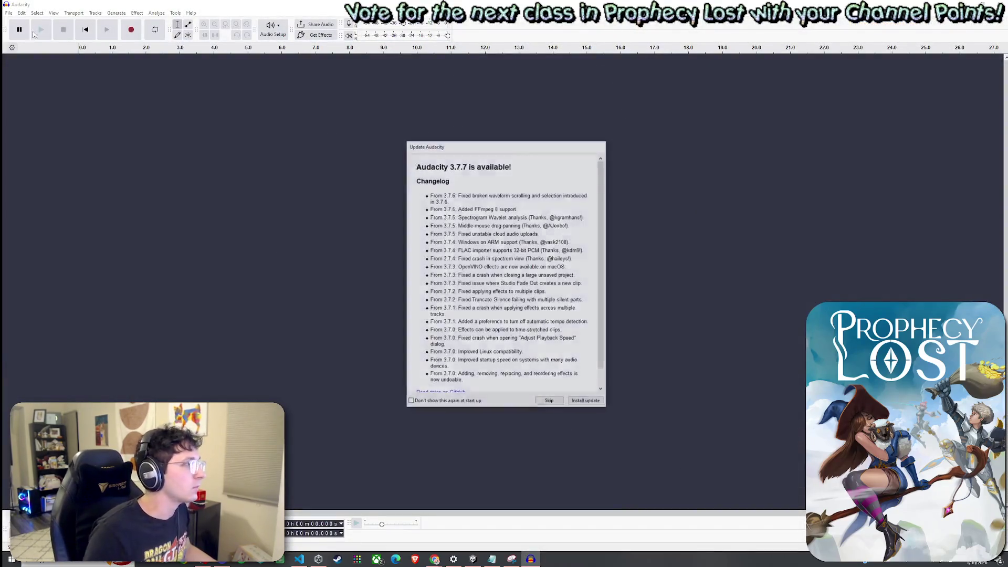
- Skip the update notice and open the bizousouffle-91672 blow kiss sound
{"action": "left_click", "coordinate": [547, 402]}
{"action": "left_click", "coordinate": [8, 12]}
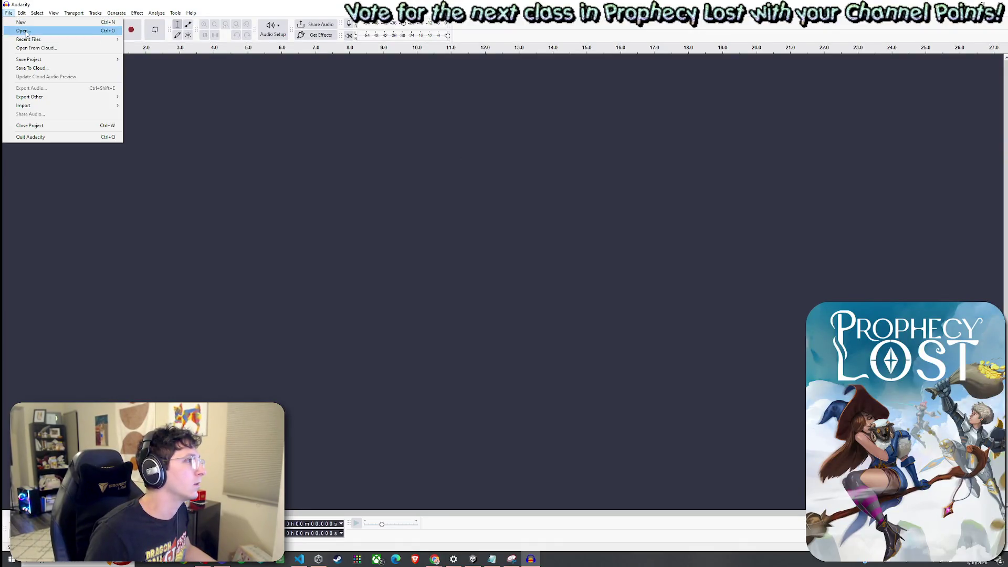
{"action": "left_click", "coordinate": [26, 32]}
{"action": "mouse_move", "coordinate": [204, 22]}
{"action": "left_mouse_down"}
{"action": "mouse_move", "coordinate": [249, 32]}
{"action": "mouse_move", "coordinate": [2, 55]}
{"action": "left_mouse_up"}
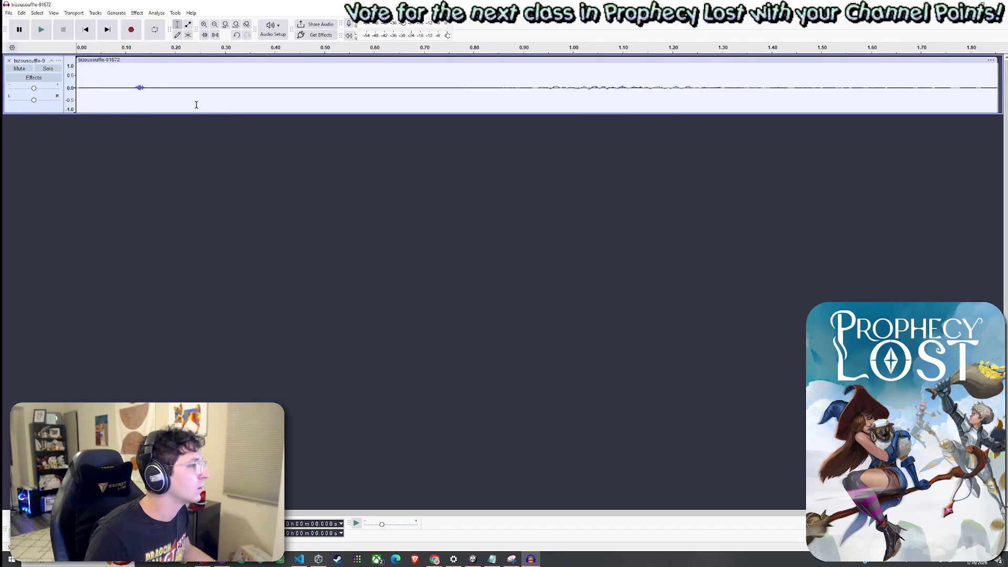
- Delete everything after 0.237 s and replay the shortened kiss sound
{"action": "left_click", "coordinate": [46, 36]}
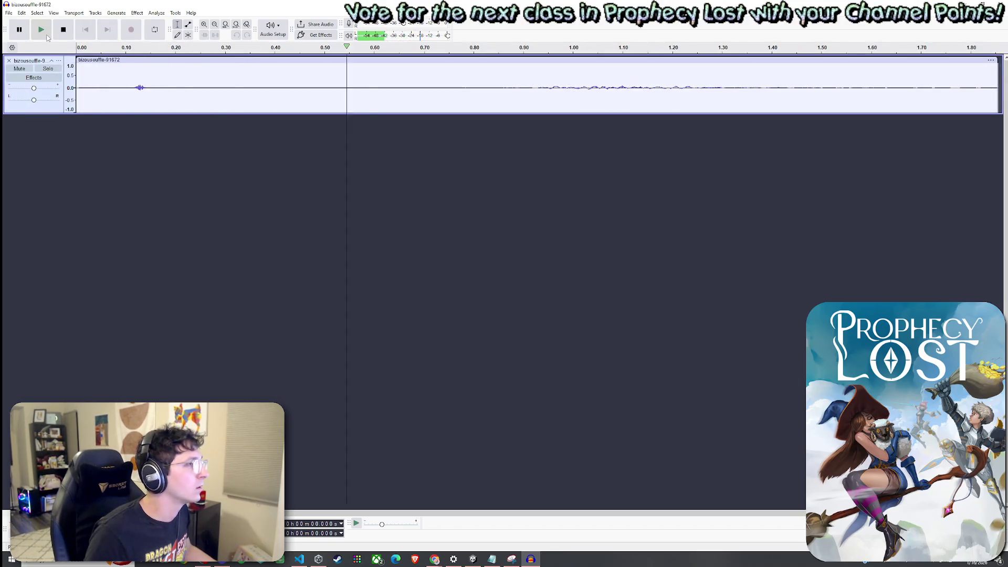
{"action": "left_click", "coordinate": [88, 50]}
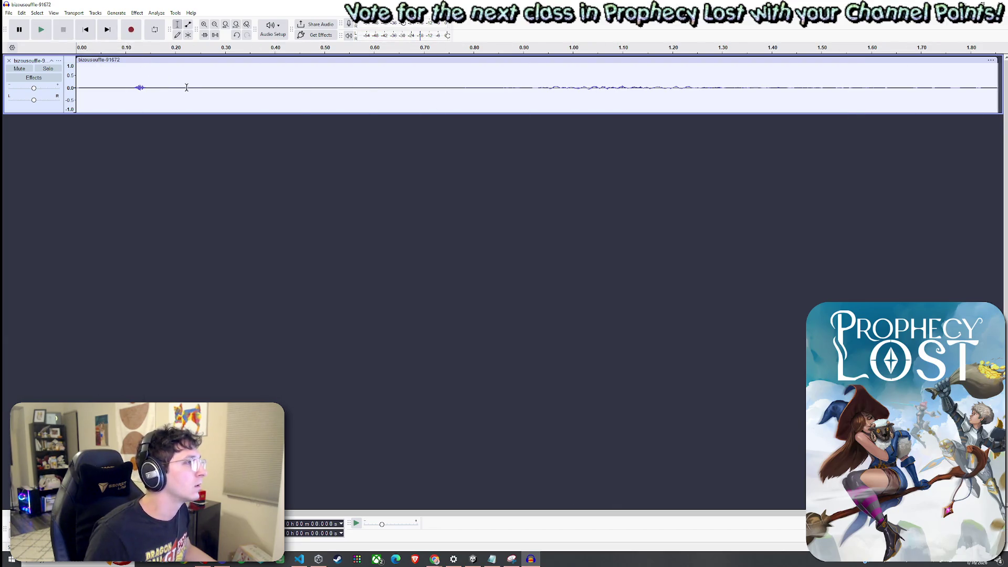
{"action": "left_click_drag", "start_coordinate": [194, 89], "coordinate": [998, 99]}
{"action": "key", "text": "Delete"}
{"action": "left_click", "coordinate": [50, 34]}
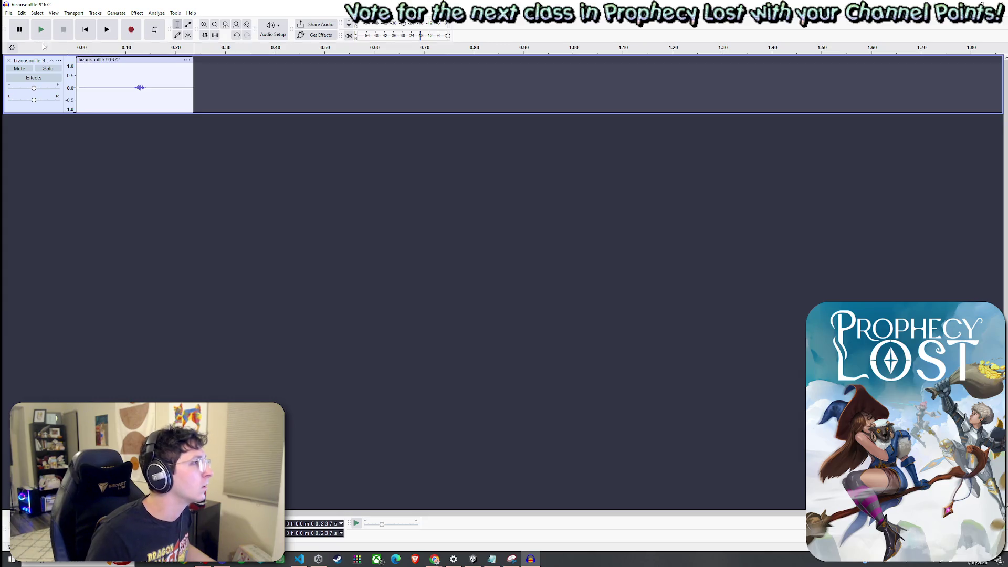
{"action": "left_click", "coordinate": [11, 14]}
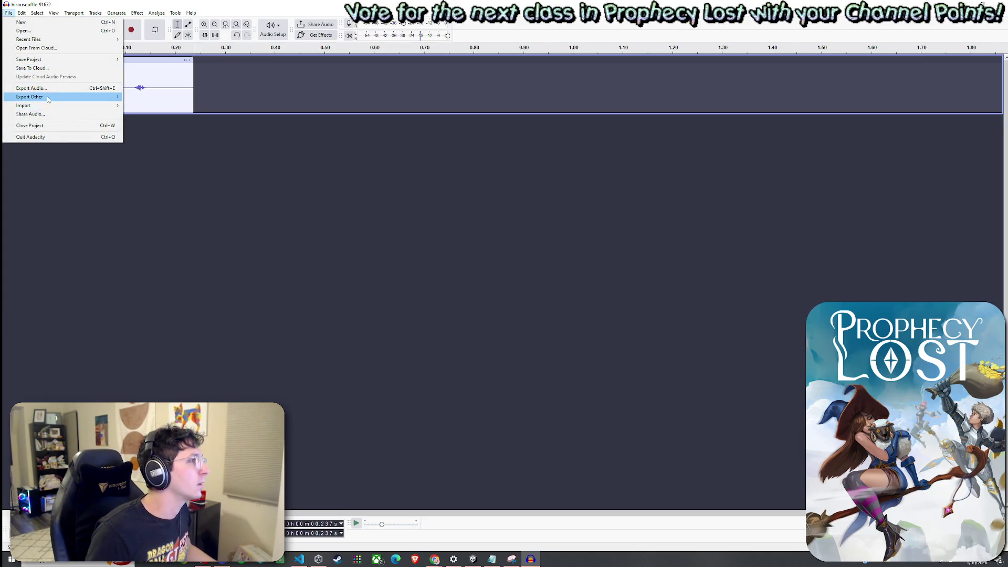
- Export the trimmed audio to the Desktop as 'blow kiss shortened.wav' in WAV format
{"action": "left_click", "coordinate": [31, 88]}
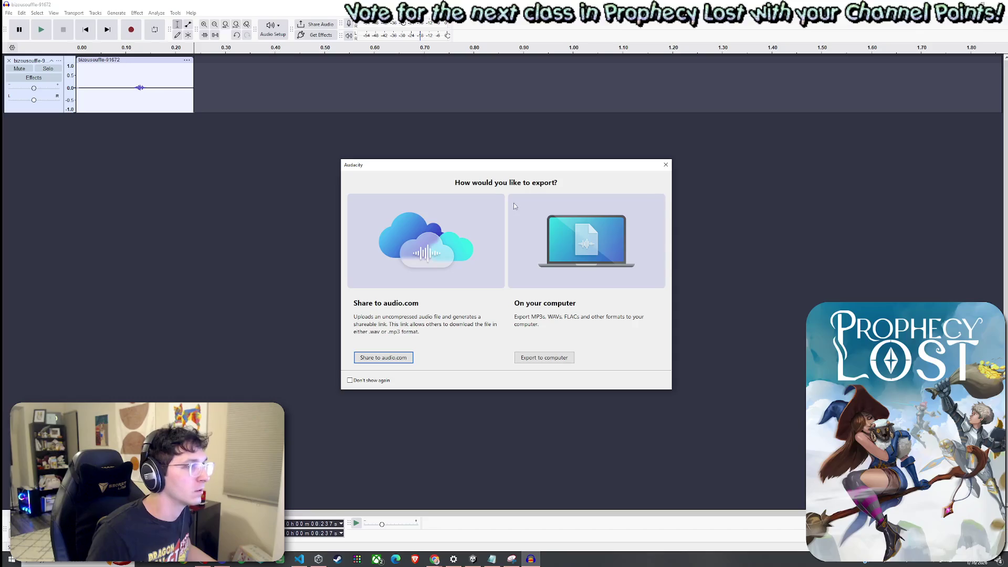
{"action": "left_click", "coordinate": [545, 361]}
{"action": "left_click", "coordinate": [481, 211]}
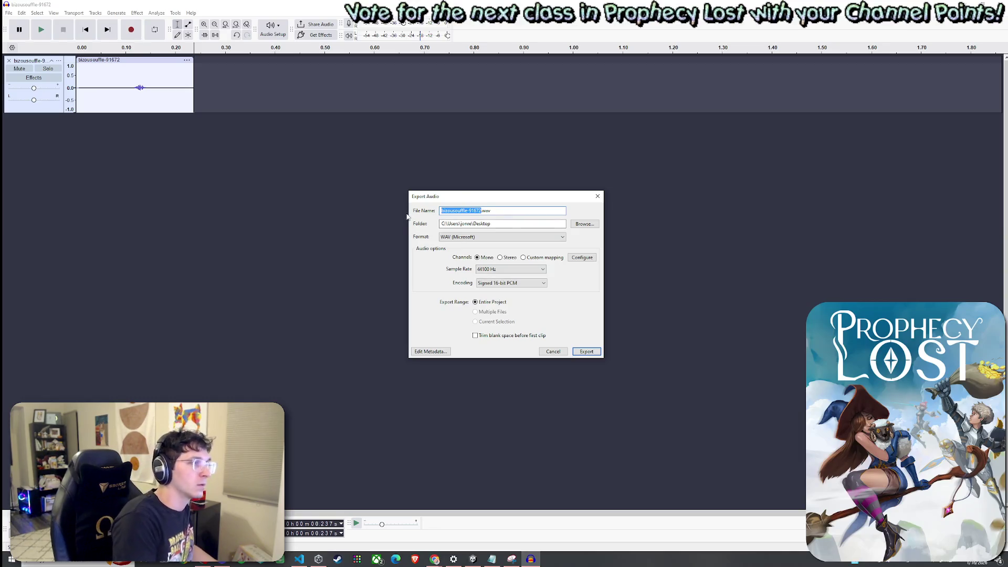
{"action": "type", "text": "kiss shortened"}
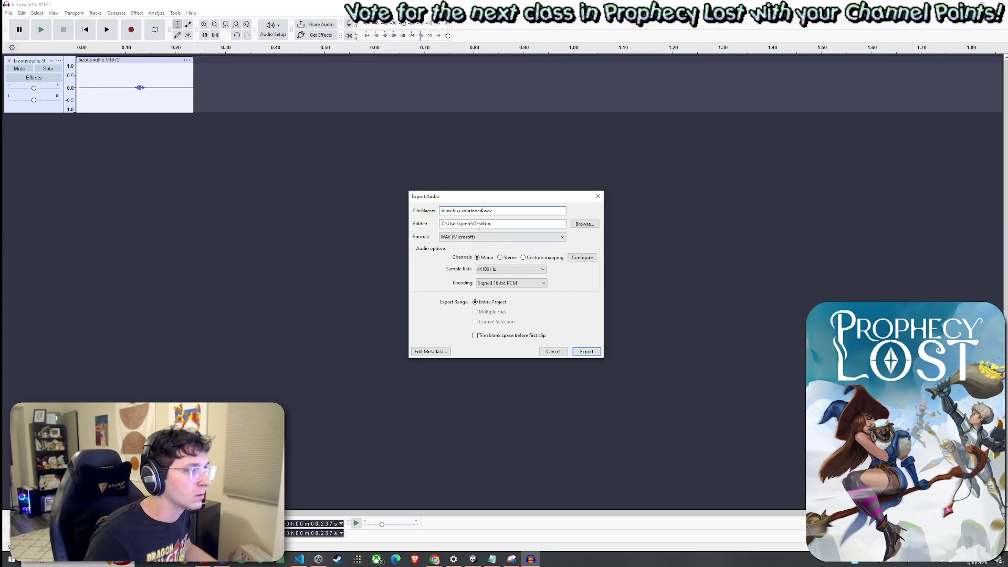
{"action": "left_click", "coordinate": [462, 237]}
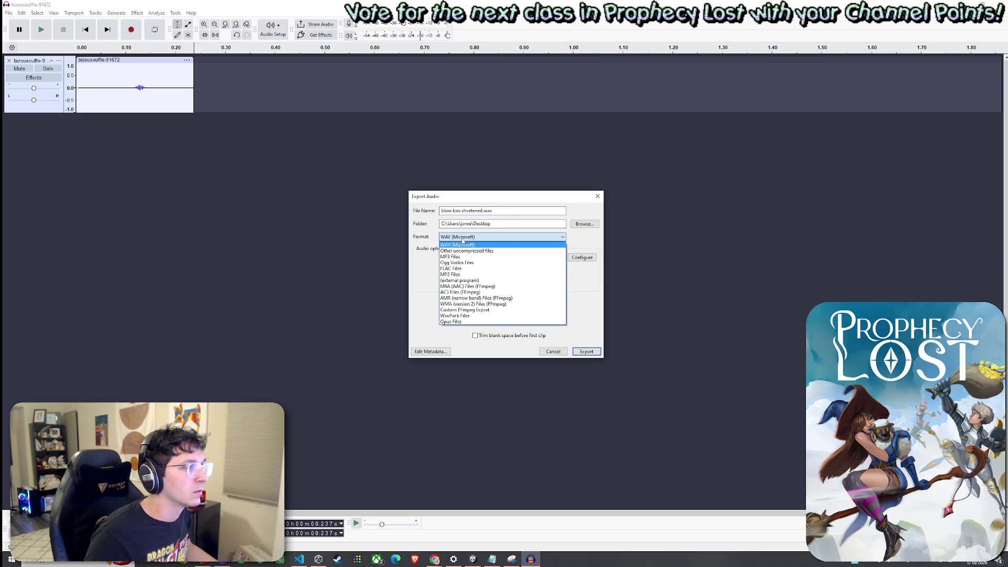
{"action": "left_click", "coordinate": [462, 244]}
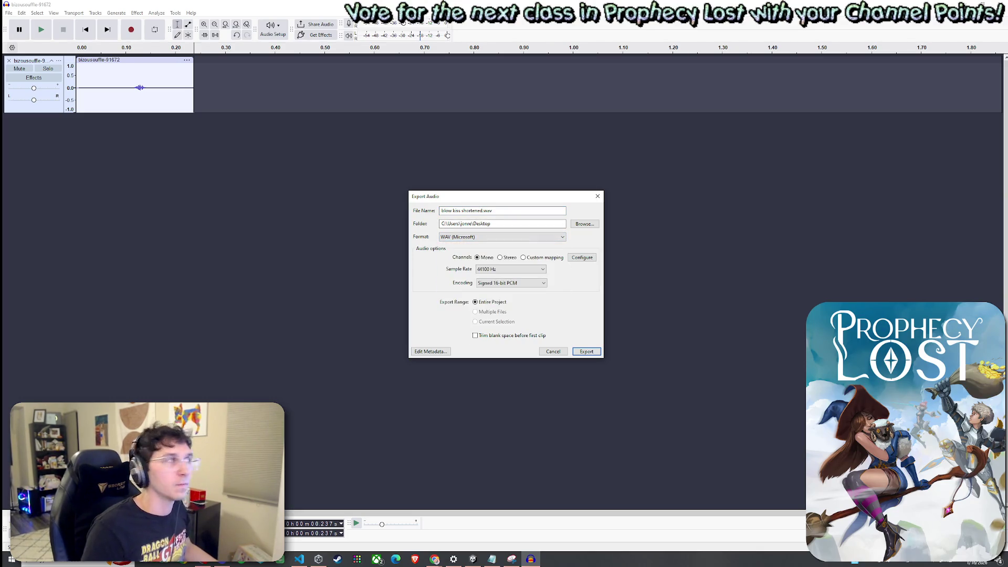
{"action": "key", "text": "Return"}
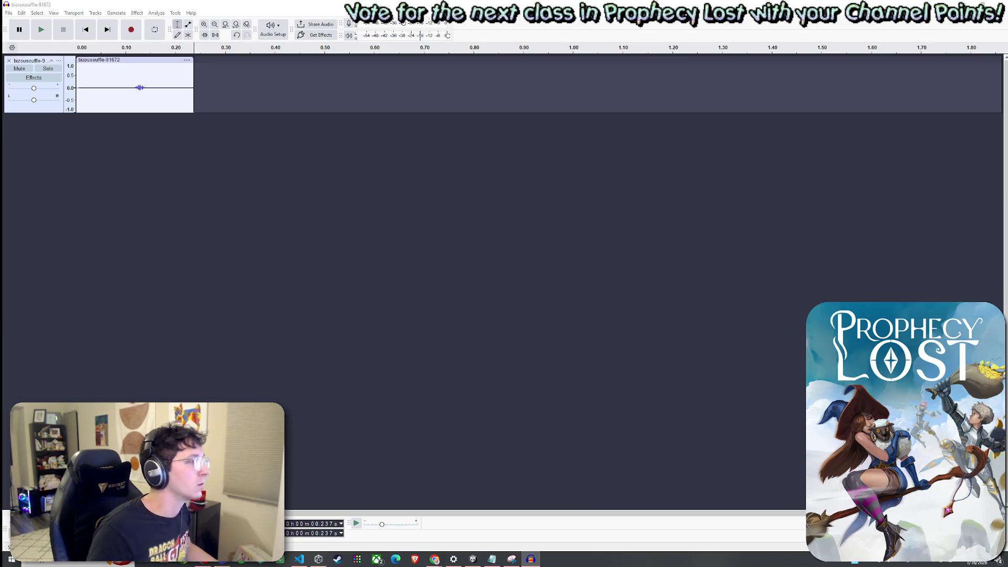
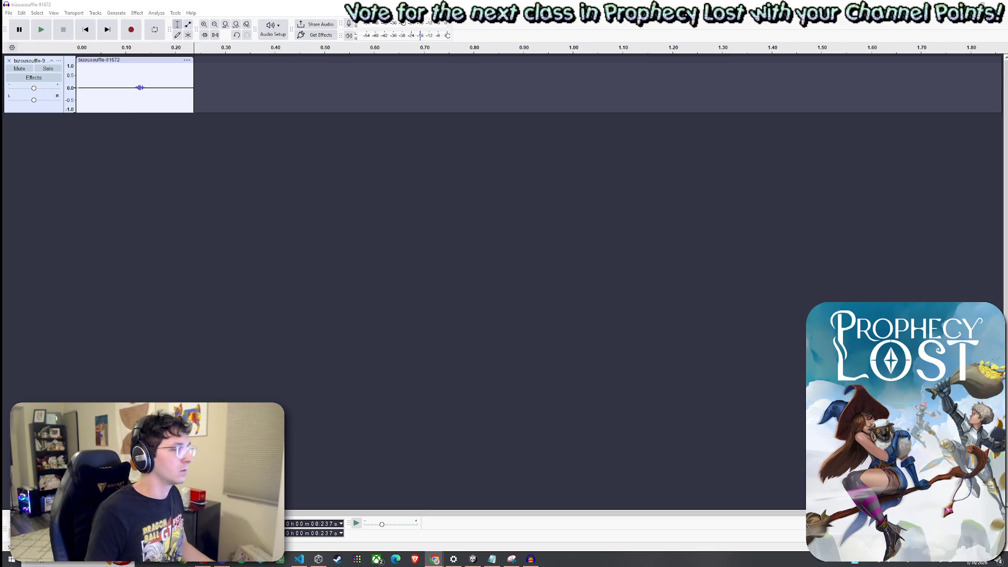
- Switch to Audacity and close the recording project, saving its changes to the computer
{"action": "key", "text": "alt+Tab"}
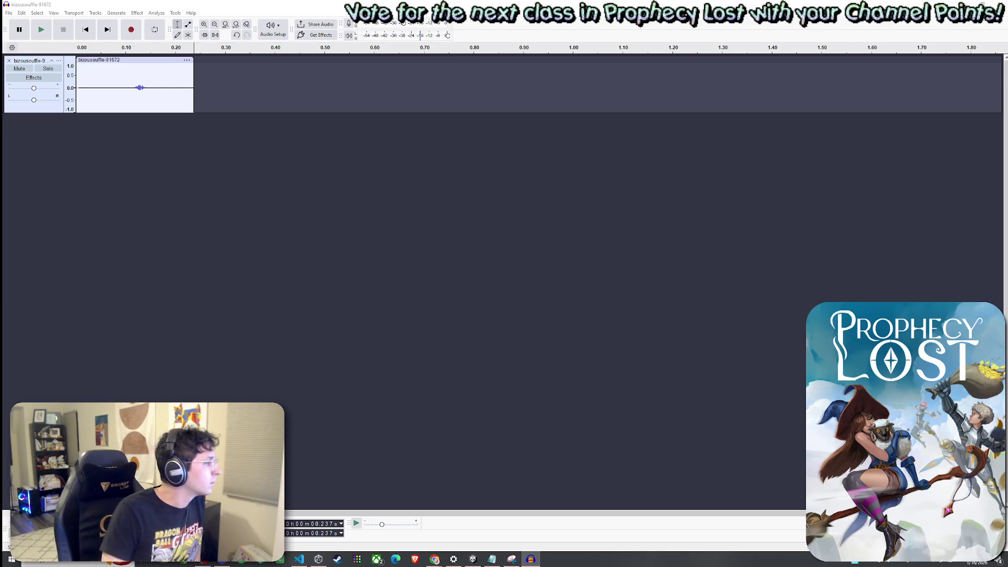
{"action": "key", "text": "alt+Tab"}
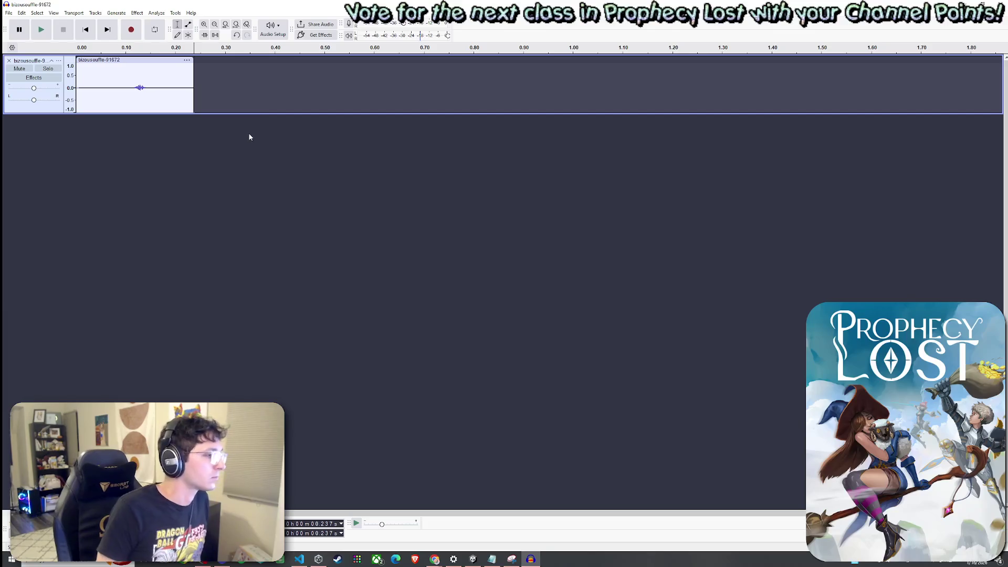
{"action": "key", "text": "ctrl+w"}
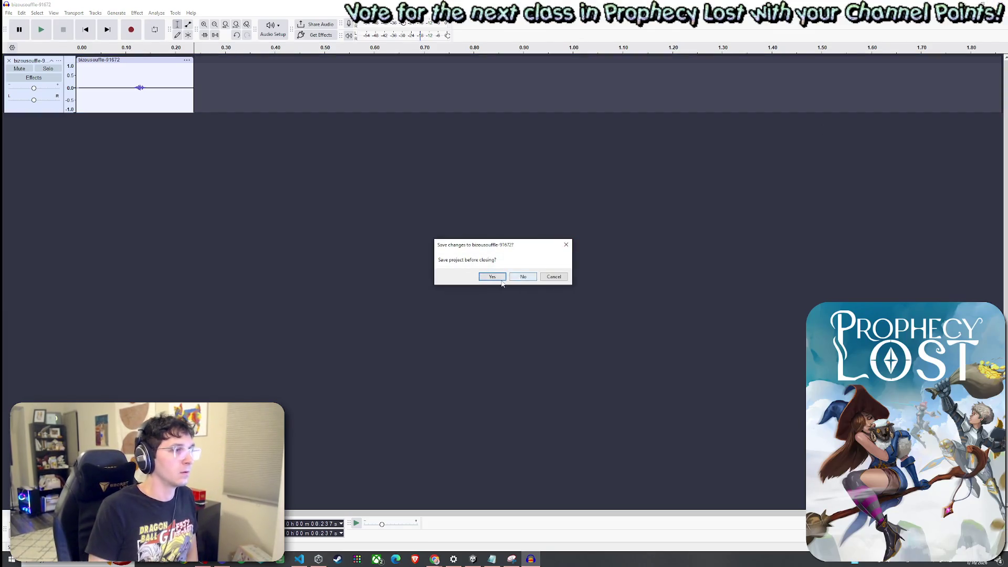
{"action": "left_click", "coordinate": [501, 280]}
{"action": "left_click", "coordinate": [543, 360]}
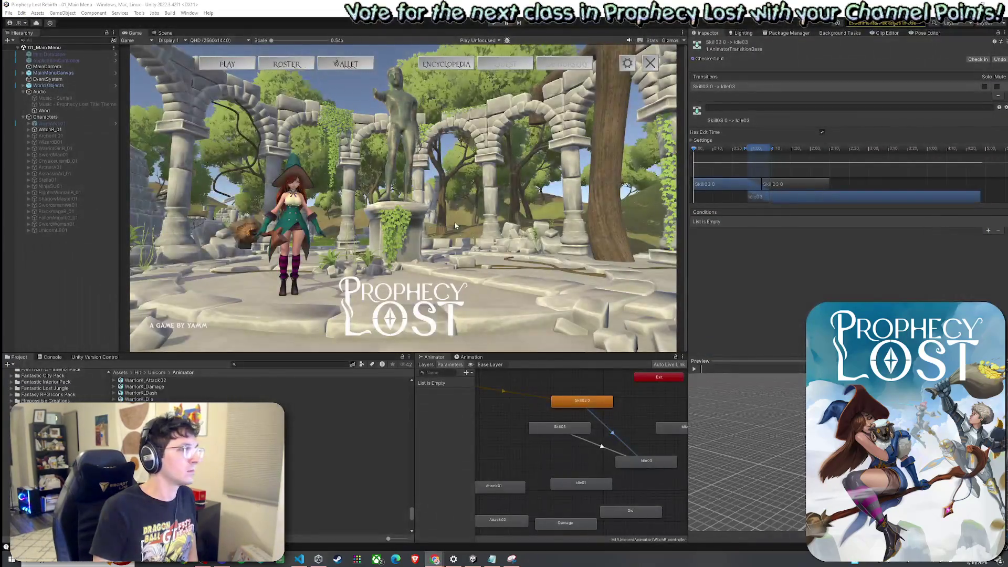
- Search assets for 'sounds' and 'audio', open Assets > Audio, and show the Skill03 timeline
{"action": "left_click", "coordinate": [121, 372]}
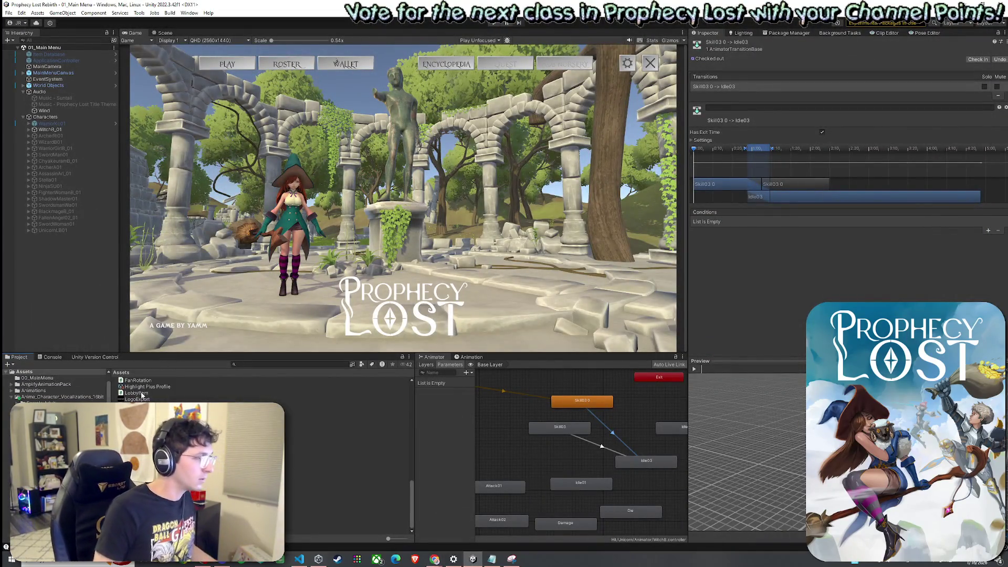
{"action": "left_click", "coordinate": [256, 365]}
{"action": "type", "text": "sounds"}
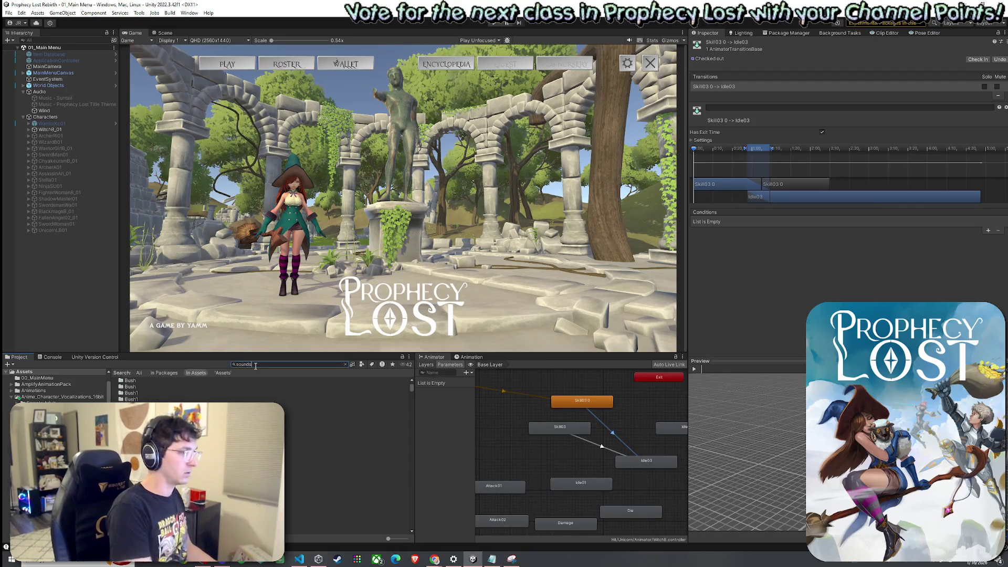
{"action": "key", "text": "Down"}
{"action": "key", "text": "Return"}
{"action": "left_click", "coordinate": [248, 365]}
{"action": "type", "text": "audio"}
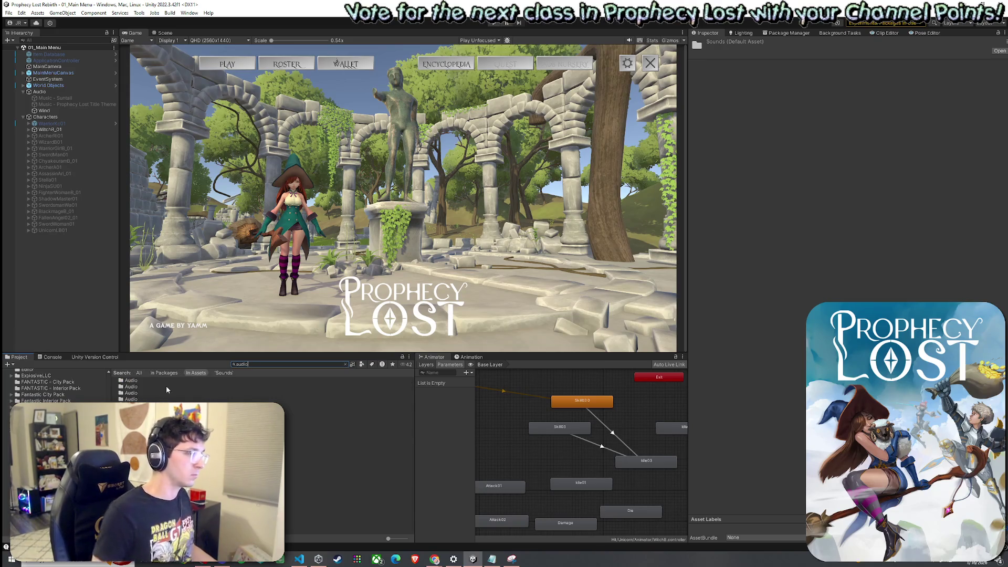
{"action": "double_click", "coordinate": [158, 387]}
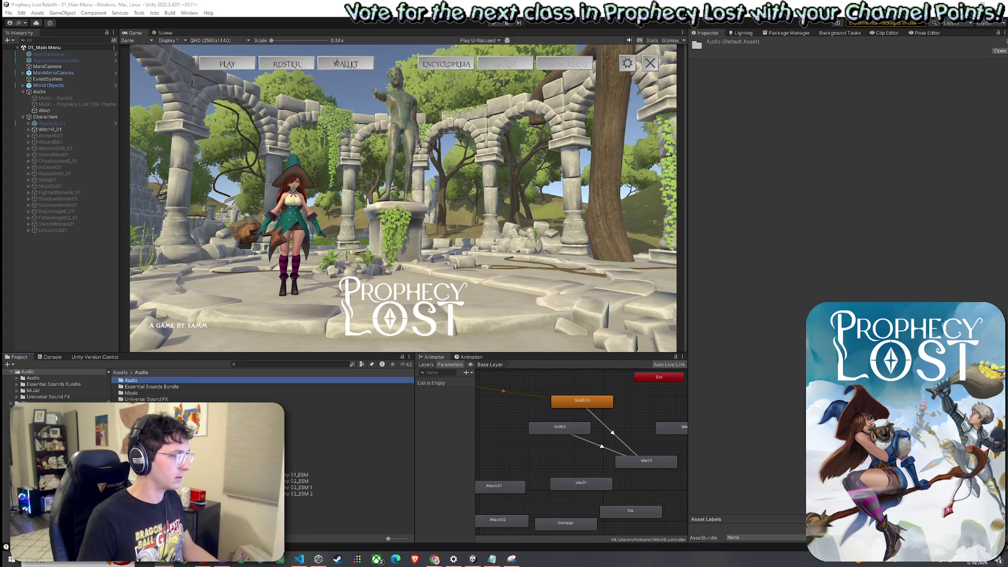
{"action": "left_click", "coordinate": [470, 358]}
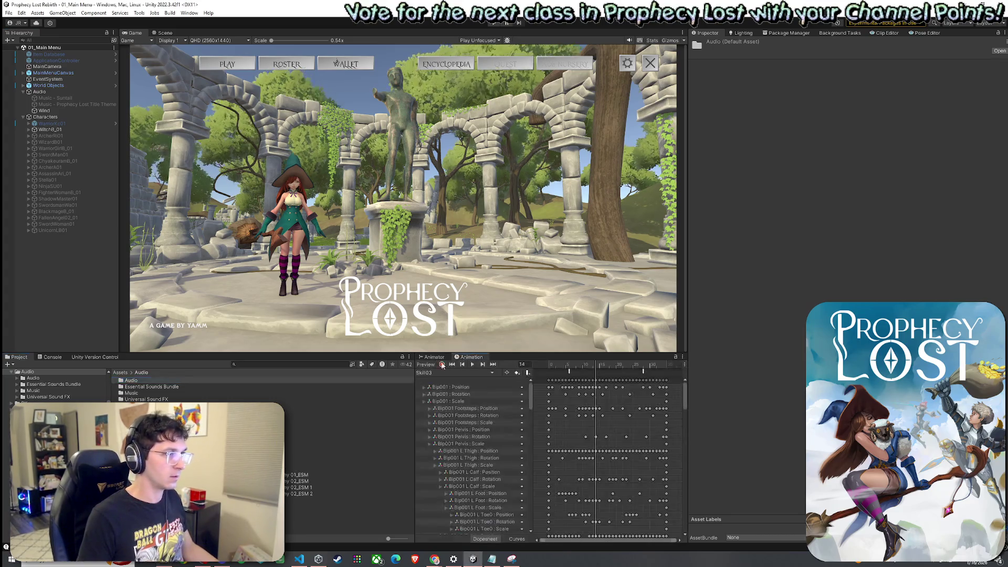
- Select WitchB_01 and assign 'blow kiss shortened' as her Clip 1 sound
{"action": "left_click", "coordinate": [65, 129]}
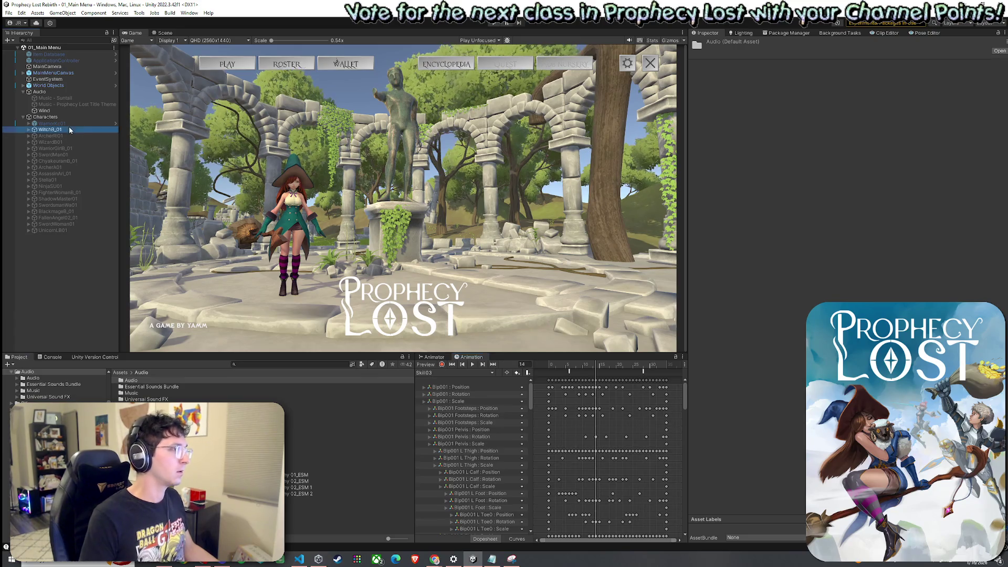
{"action": "left_click", "coordinate": [704, 209]}
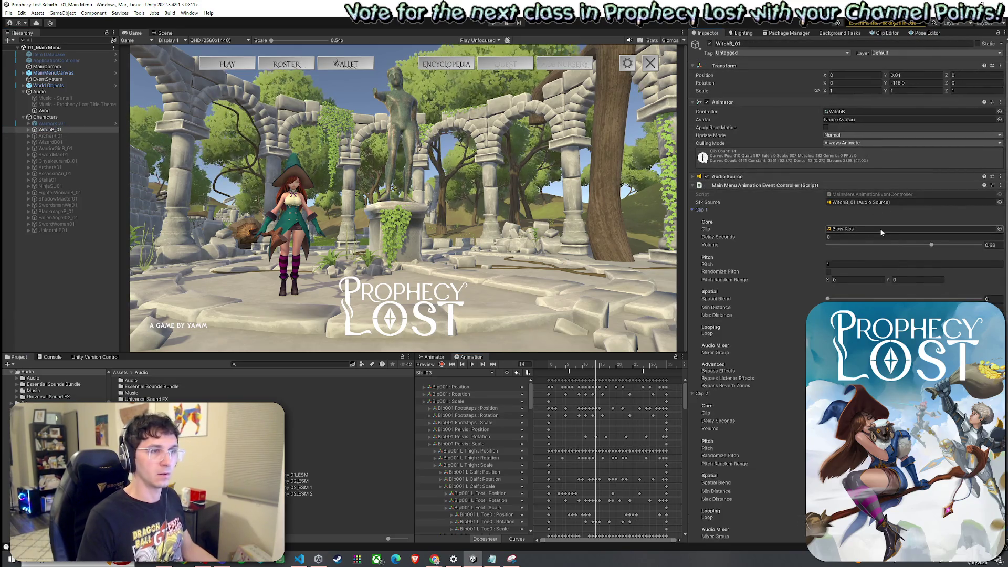
{"action": "left_click_drag", "start_coordinate": [294, 430], "coordinate": [861, 230]}
- Save the main menu scene and enter Play mode to test it
{"action": "left_click", "coordinate": [8, 12]}
{"action": "left_click", "coordinate": [21, 51]}
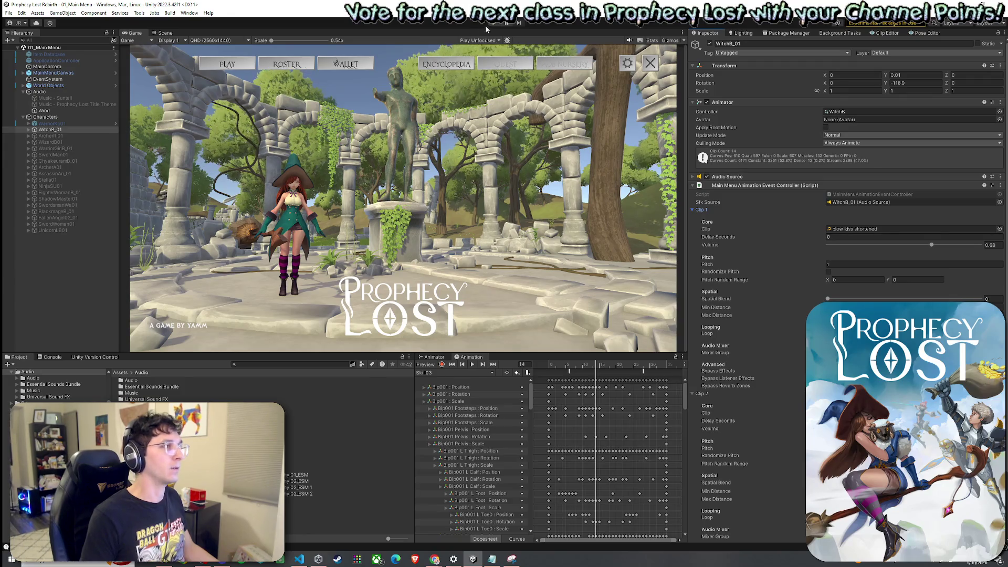
{"action": "left_click", "coordinate": [492, 24]}
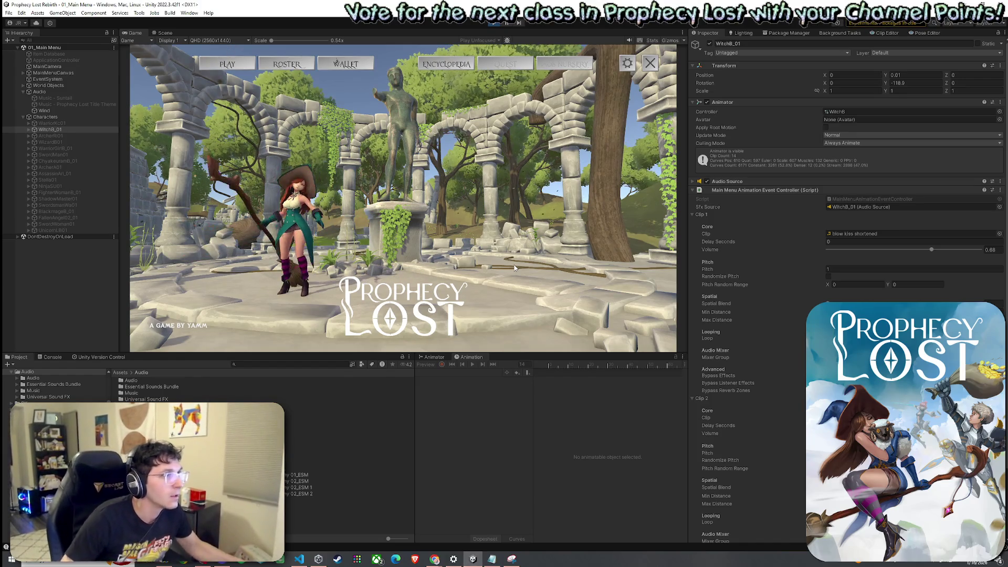
- In the running menu, open the roster and switch between the Warrior and Witch classes
{"action": "left_click", "coordinate": [286, 64]}
{"action": "left_click", "coordinate": [334, 104]}
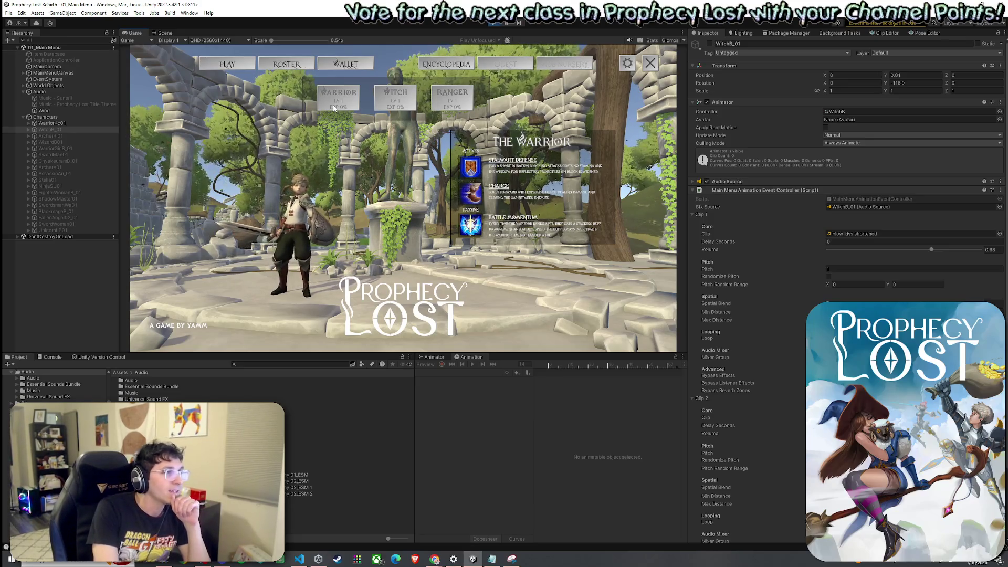
{"action": "left_click", "coordinate": [392, 102]}
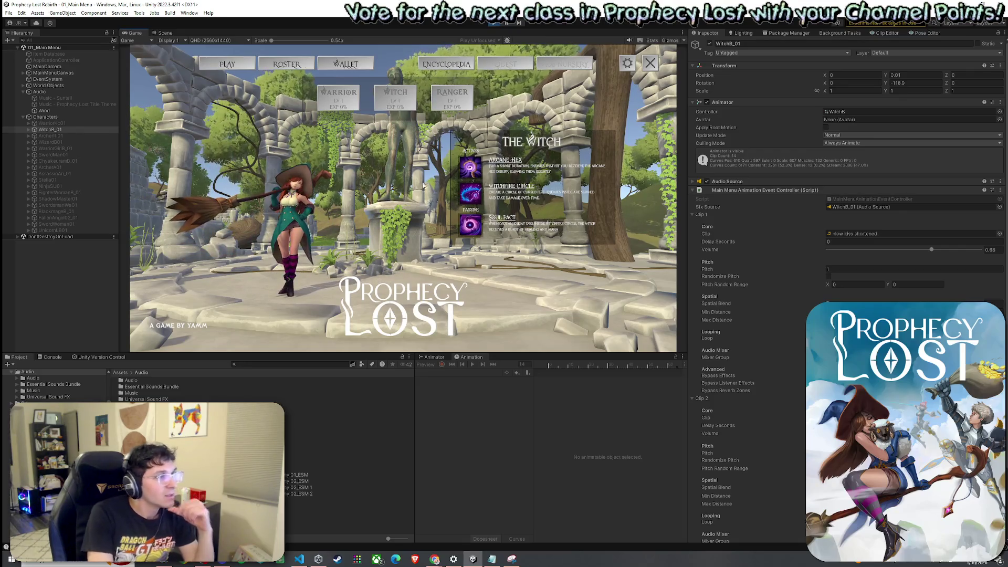
- Load the witch's Skill03 clip and move its PlayAnimationEventSound2 event to around frame 29
{"action": "left_click", "coordinate": [435, 357]}
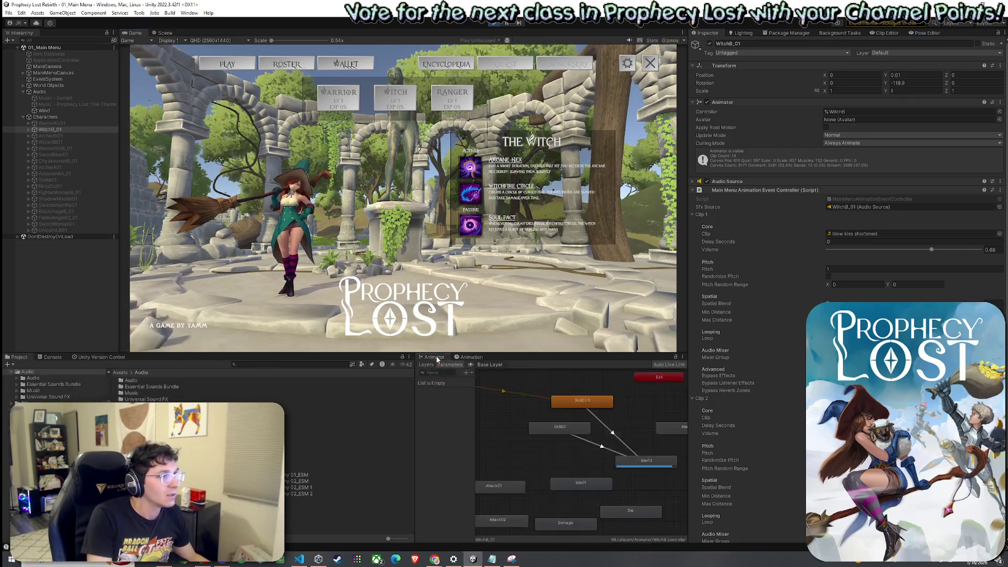
{"action": "left_click", "coordinate": [471, 358]}
{"action": "left_click", "coordinate": [454, 373]}
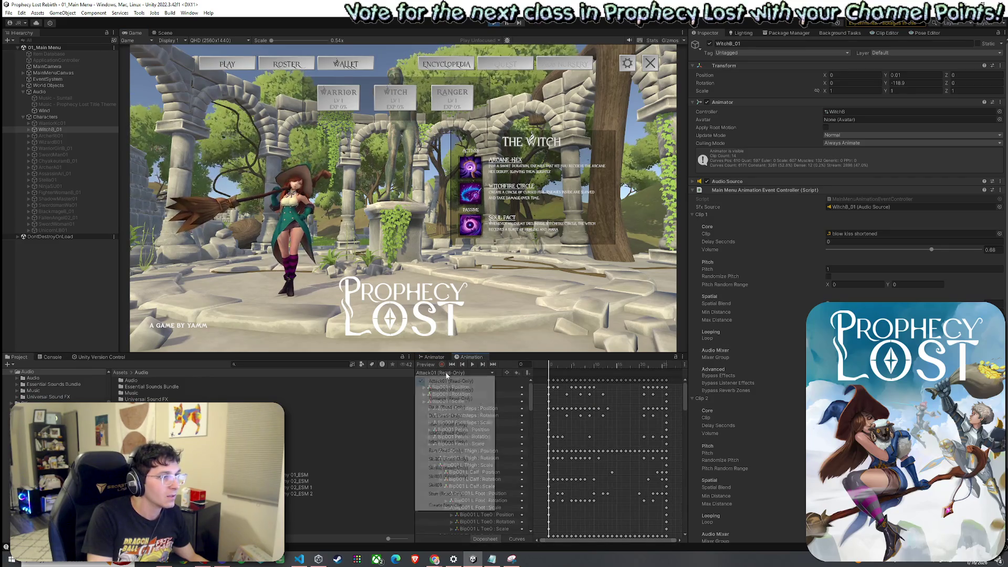
{"action": "left_click", "coordinate": [456, 485]}
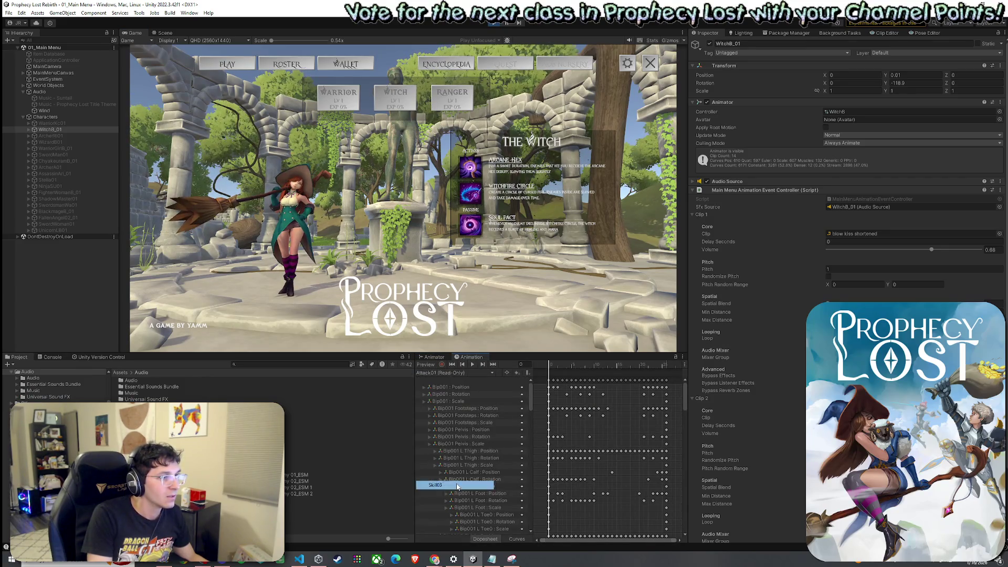
{"action": "left_click", "coordinate": [571, 372]}
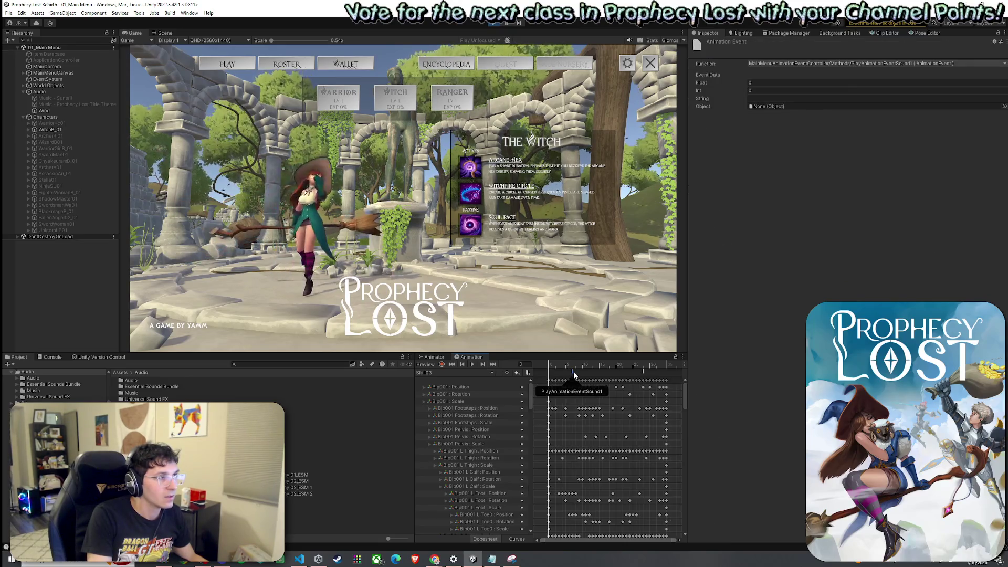
{"action": "left_click", "coordinate": [636, 372]}
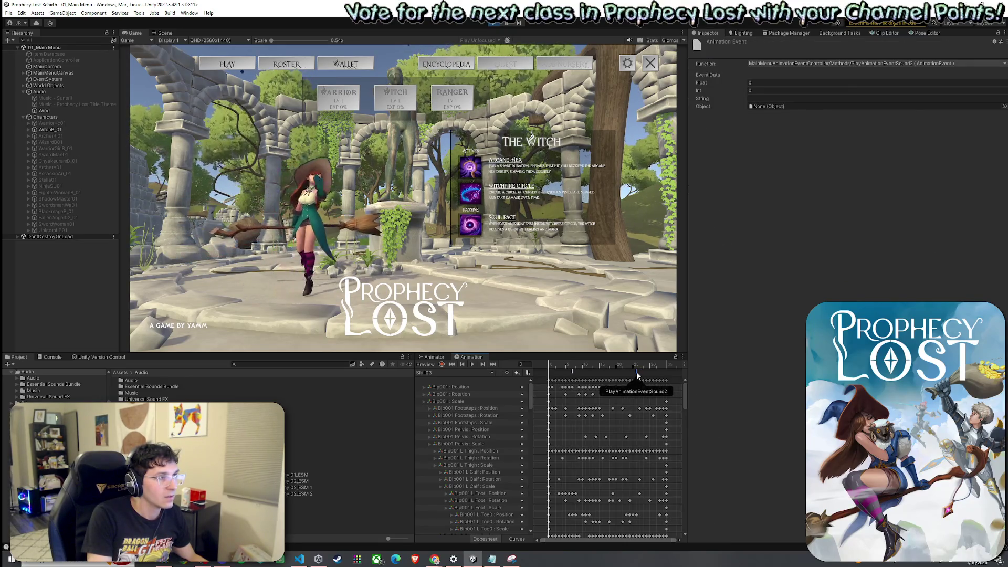
{"action": "left_click_drag", "start_coordinate": [636, 372], "coordinate": [649, 372]}
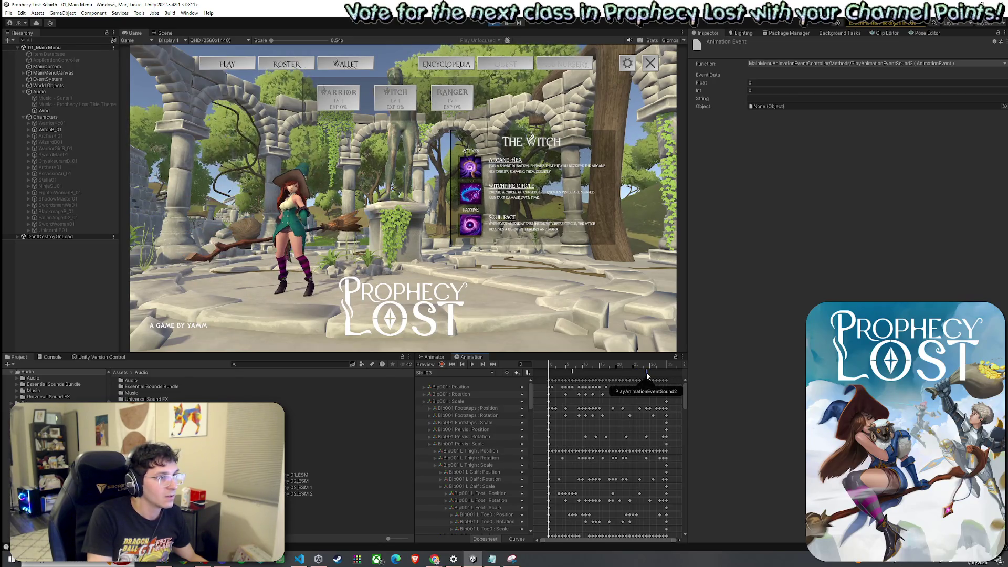
{"action": "left_click_drag", "start_coordinate": [647, 373], "coordinate": [644, 373]}
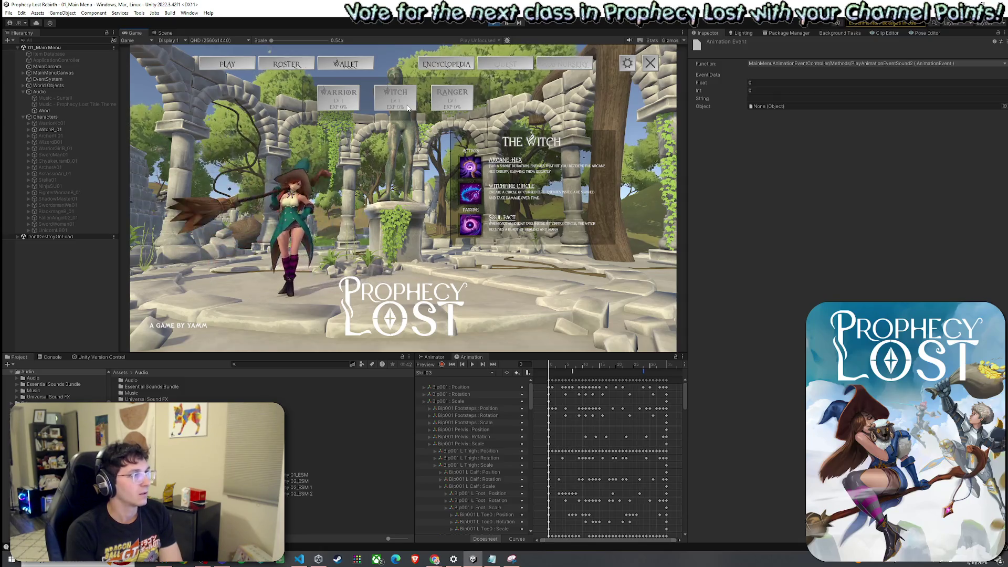
- Select WarriorKc01, load its Idle03 clip, and inspect its sound event near frame 7
{"action": "left_click", "coordinate": [340, 100]}
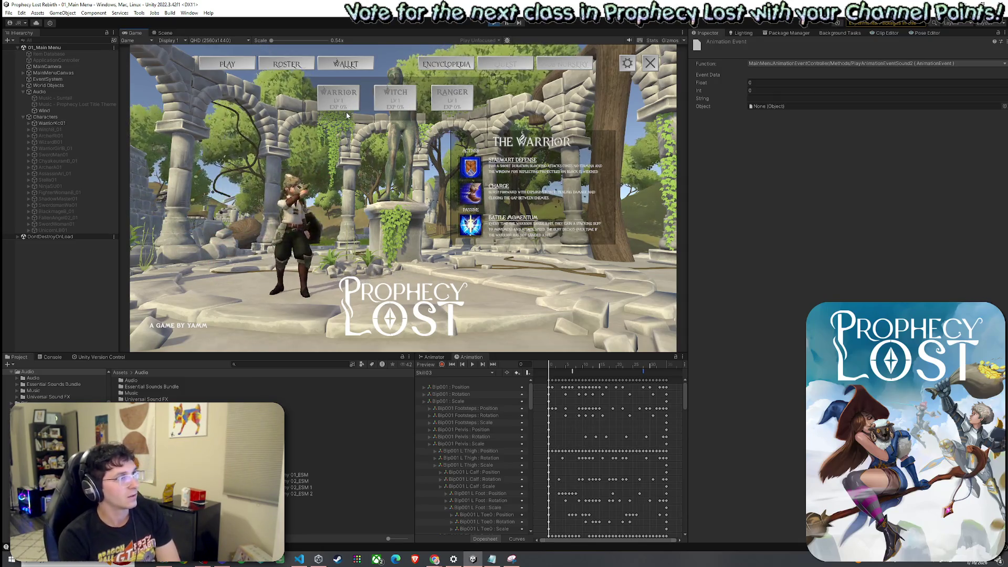
{"action": "key", "text": "super"}
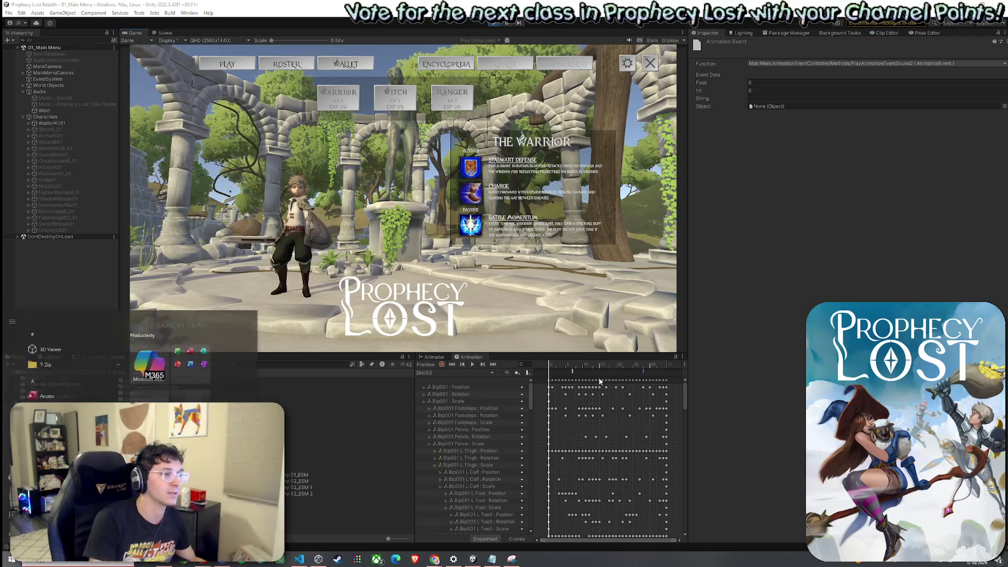
{"action": "left_click", "coordinate": [87, 123]}
{"action": "left_click", "coordinate": [465, 372]}
{"action": "left_click", "coordinate": [457, 444]}
{"action": "left_click", "coordinate": [564, 373]}
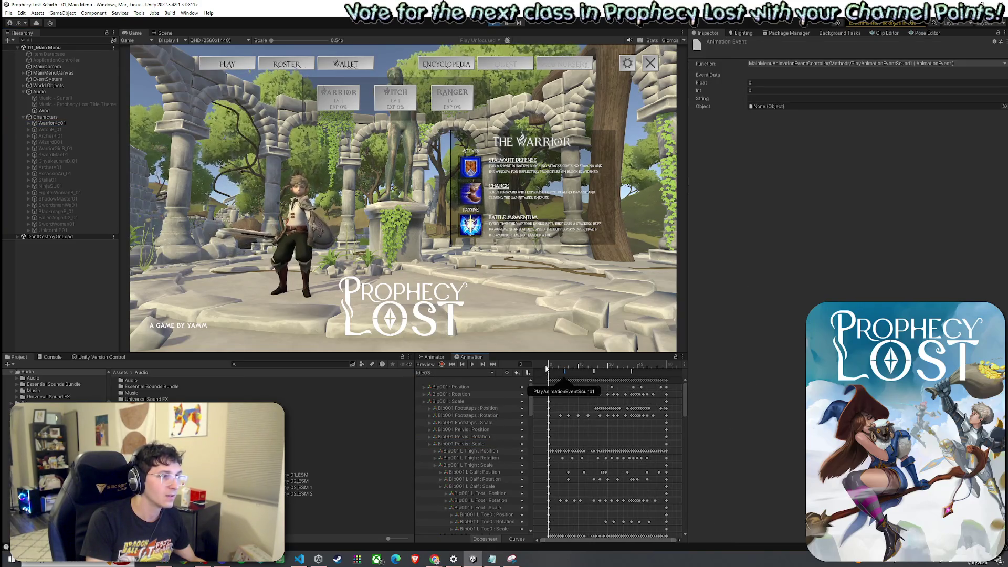
{"action": "mouse_move", "coordinate": [547, 367]}
{"action": "left_mouse_down"}
{"action": "mouse_move", "coordinate": [604, 371]}
{"action": "mouse_move", "coordinate": [595, 372]}
{"action": "left_mouse_up"}
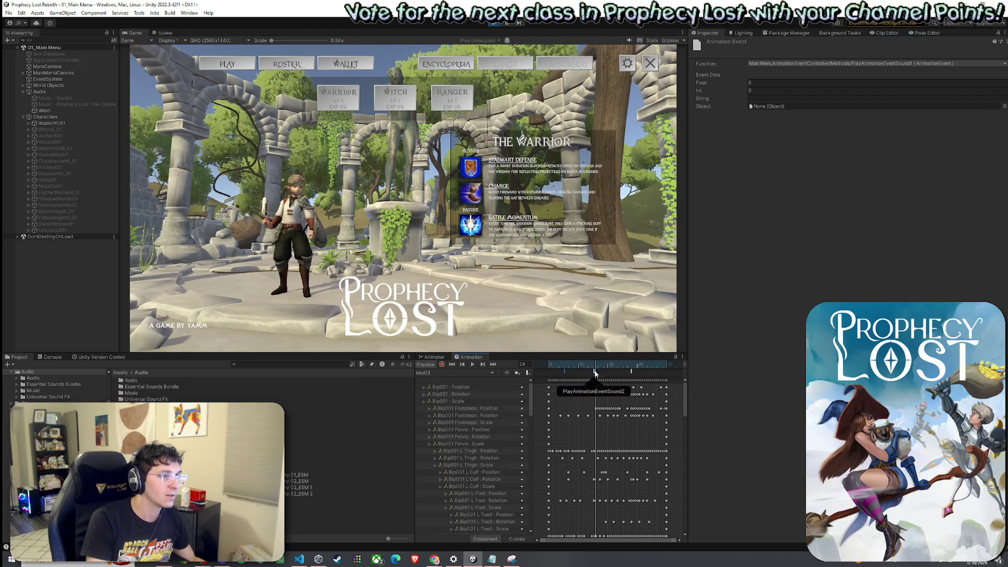
{"action": "left_click", "coordinate": [52, 123]}
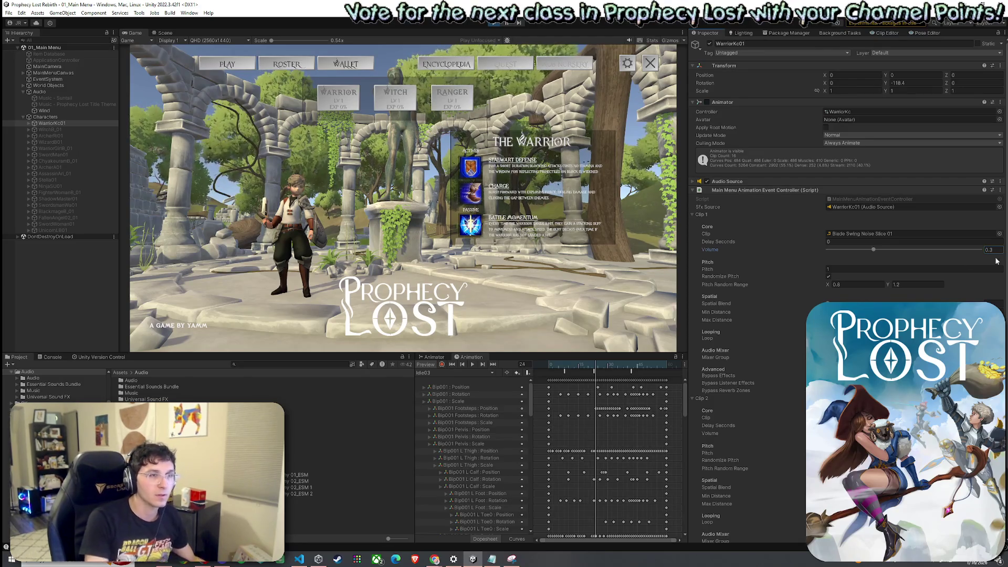
- Set the warrior's Clip 1 pitch to 1.2 and keep the controller values after exiting Play mode
{"action": "left_click", "coordinate": [868, 269]}
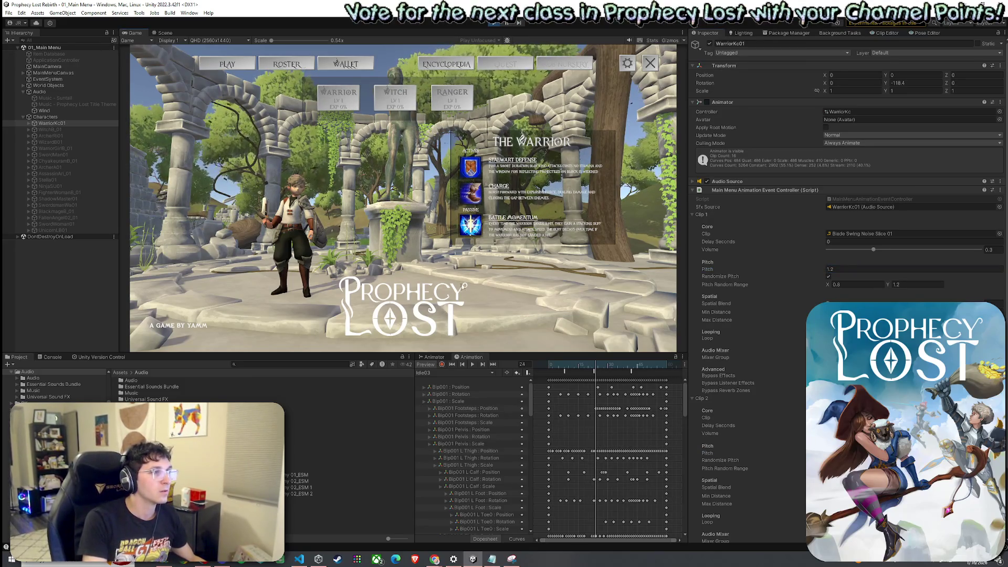
{"action": "left_click", "coordinate": [471, 357]}
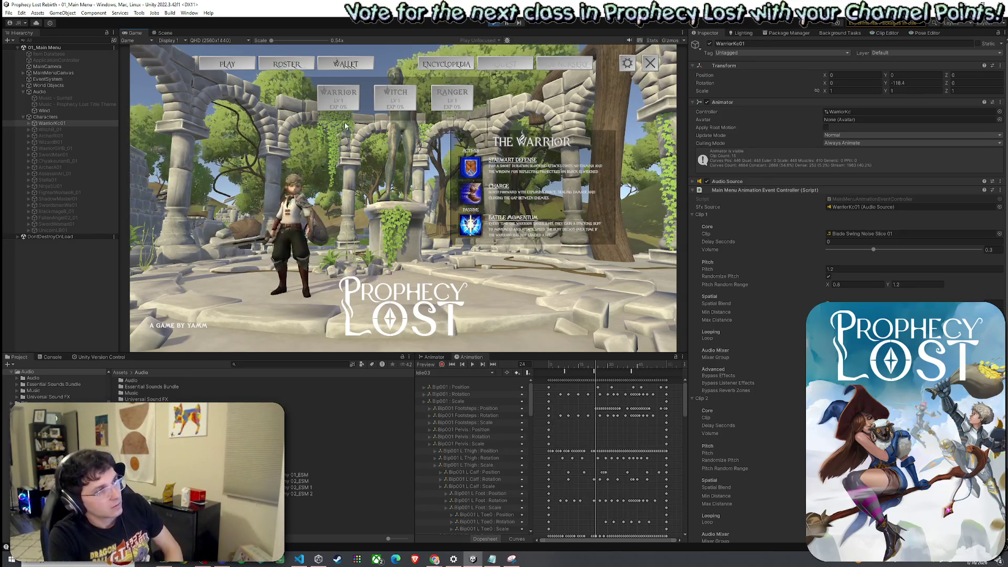
{"action": "key", "text": "super"}
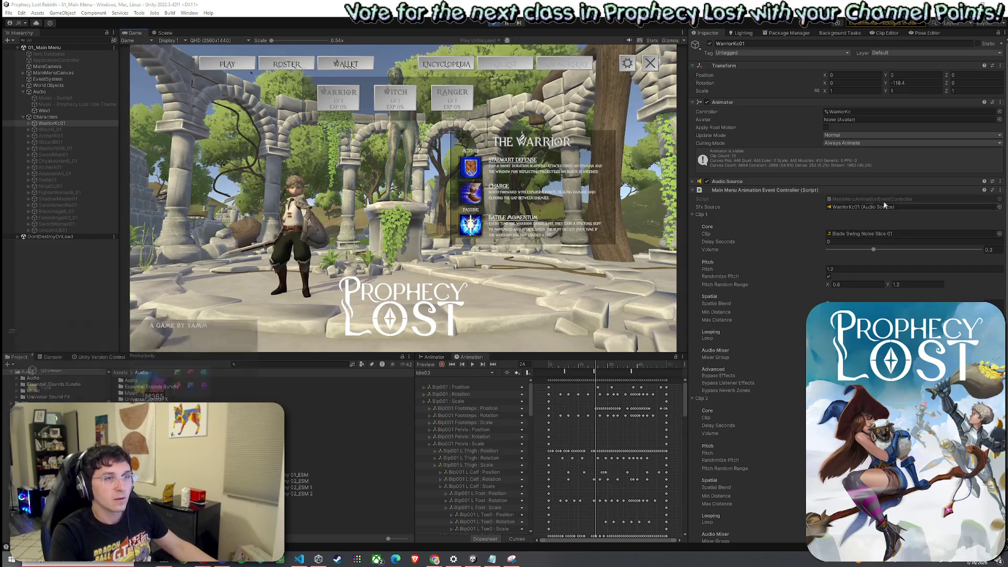
{"action": "left_click", "coordinate": [999, 190]}
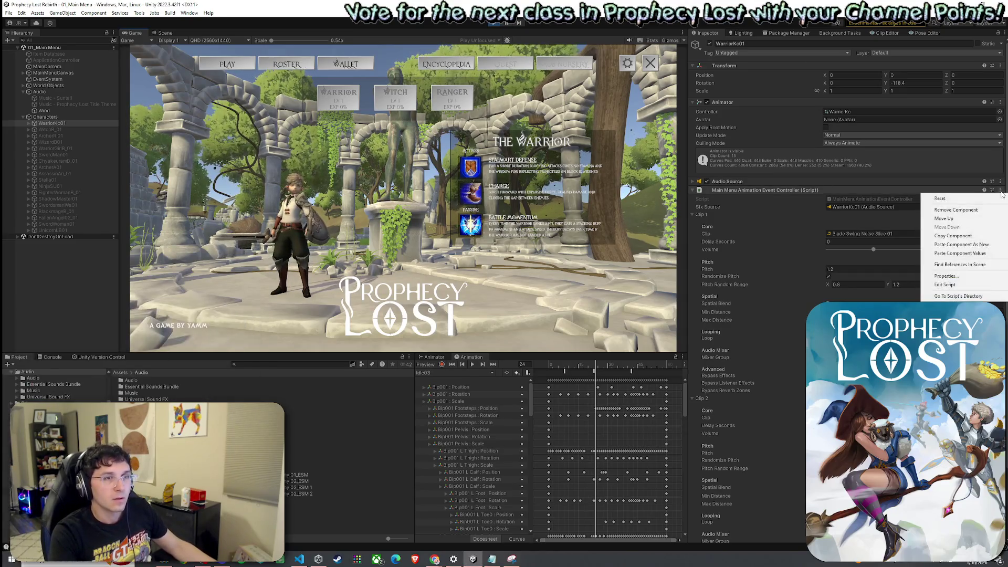
{"action": "left_click", "coordinate": [970, 238]}
{"action": "key", "text": "ctrl+p"}
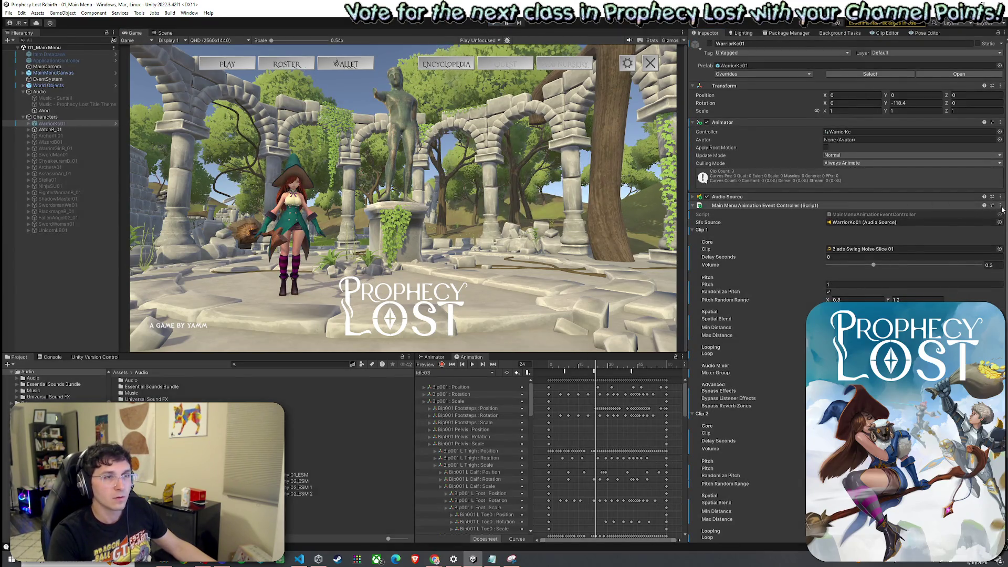
{"action": "left_click", "coordinate": [1000, 206]}
{"action": "left_click", "coordinate": [960, 278]}
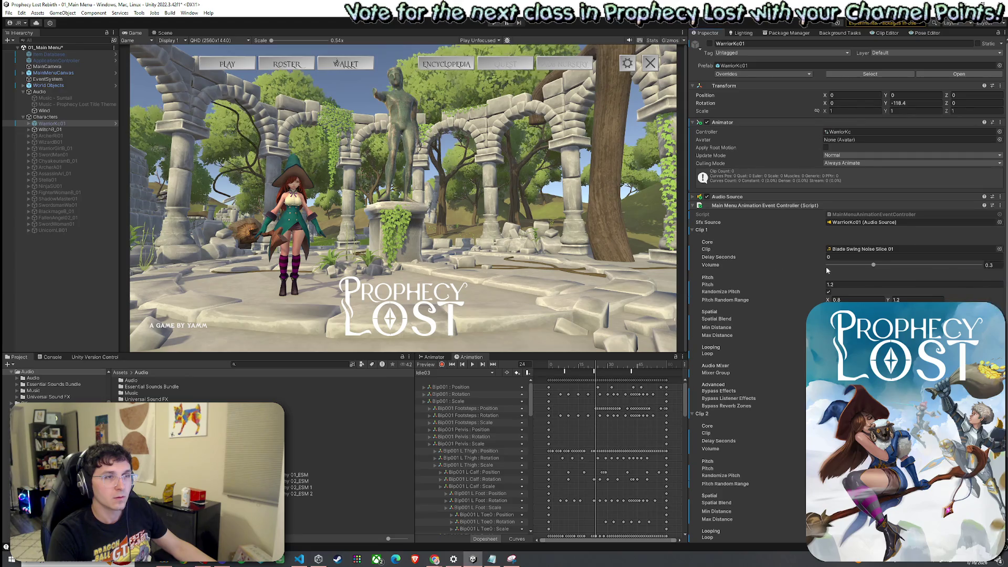
- Select the witch character and save the main menu scene
{"action": "left_click", "coordinate": [9, 13]}
{"action": "left_click", "coordinate": [29, 50]}
{"action": "double_click", "coordinate": [132, 35]}
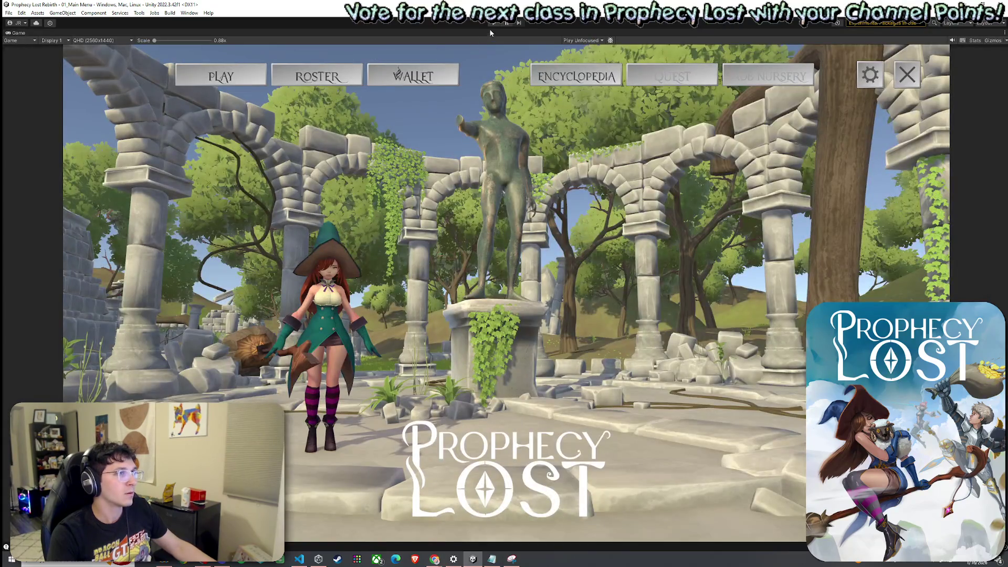
{"action": "double_click", "coordinate": [16, 33]}
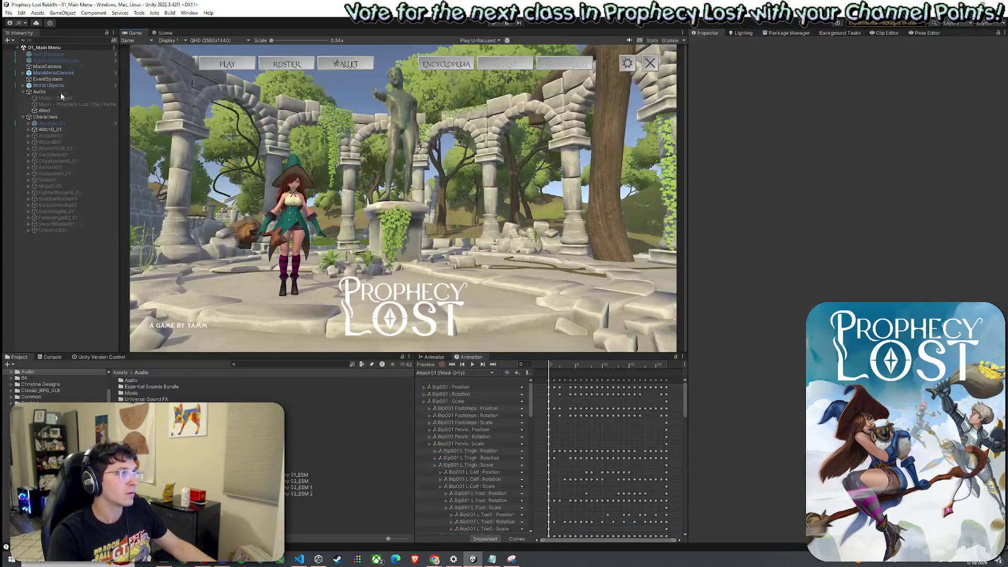
{"action": "left_click", "coordinate": [59, 131]}
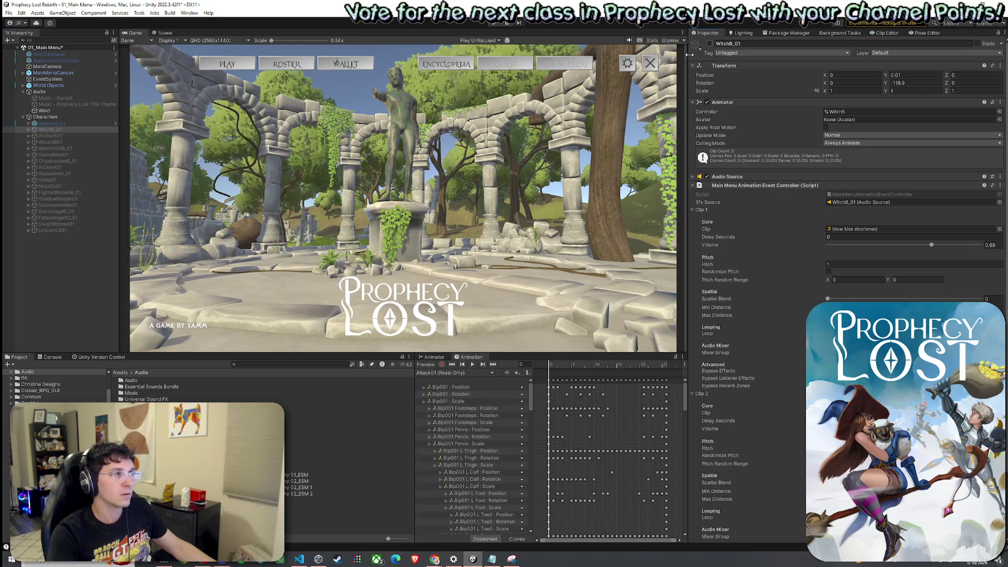
{"action": "left_click", "coordinate": [8, 13]}
{"action": "left_click", "coordinate": [27, 52]}
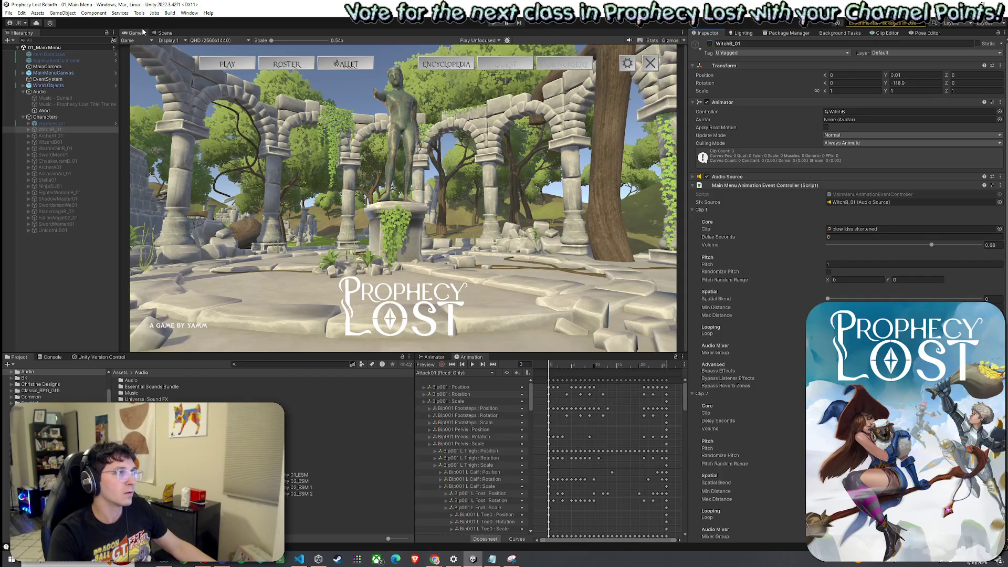
- Run the menu, open the roster, switch to Witch then Warrior, close it, and stop play
{"action": "key", "text": "ctrl+p"}
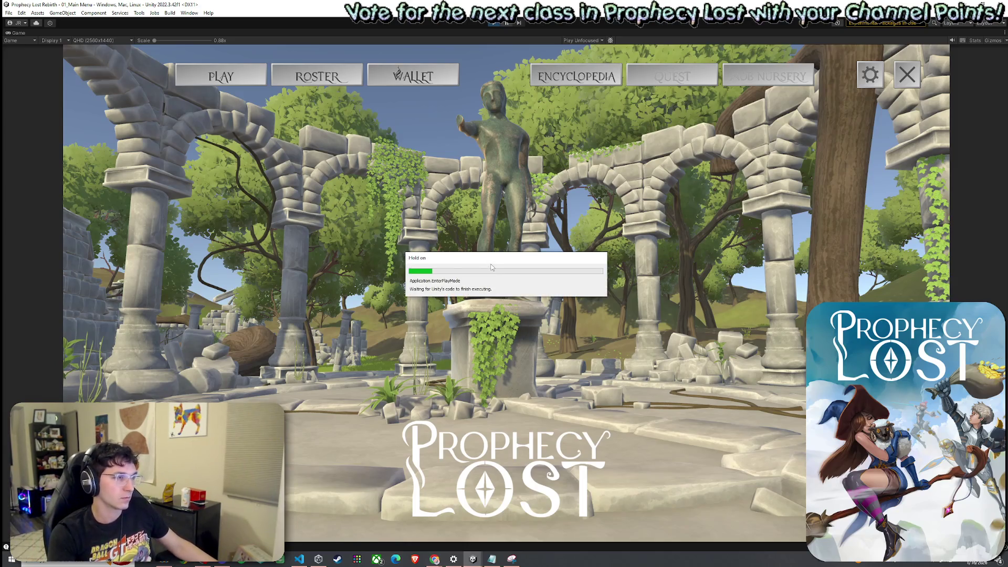
{"action": "left_click", "coordinate": [316, 77]}
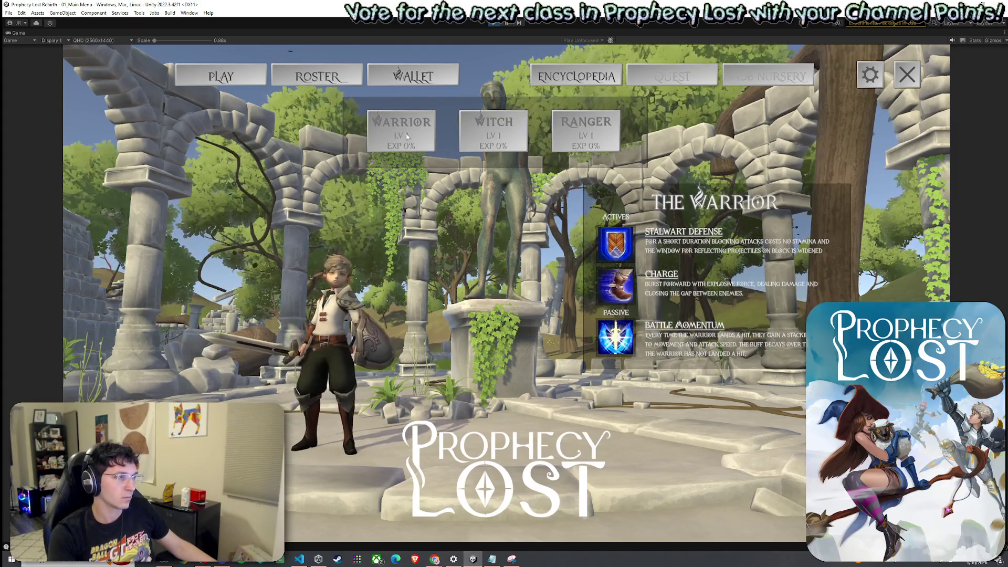
{"action": "left_click", "coordinate": [509, 132]}
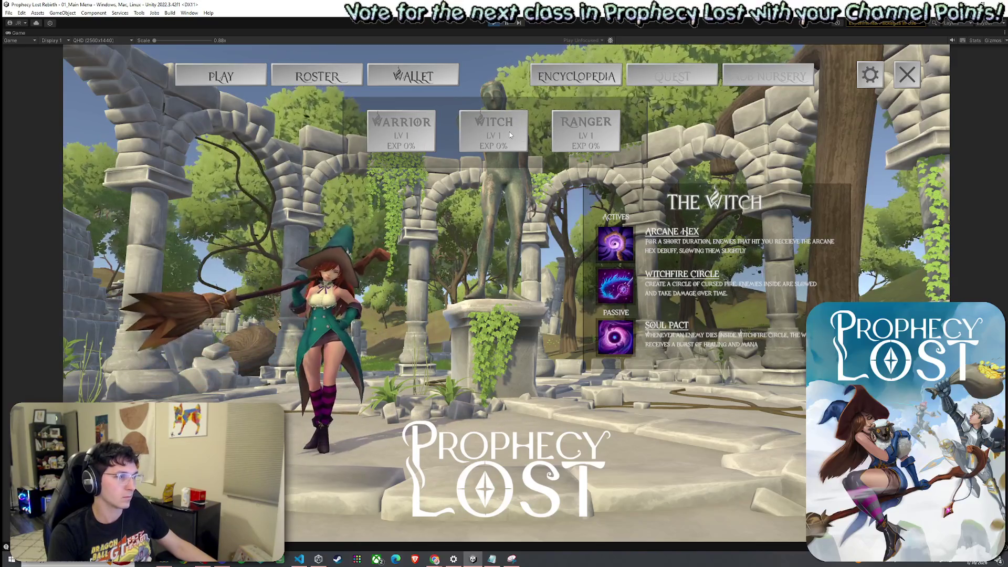
{"action": "left_click", "coordinate": [425, 144]}
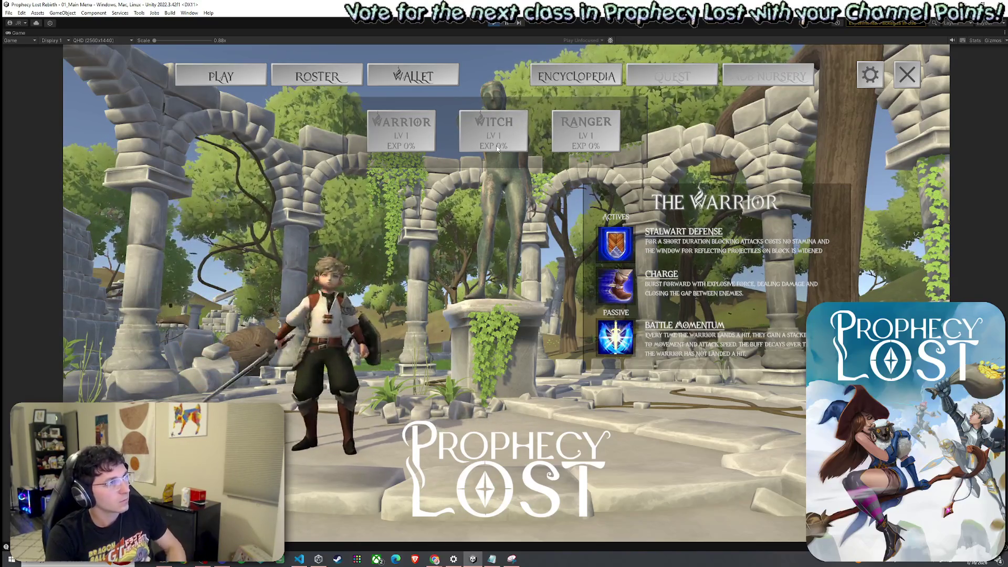
{"action": "left_click", "coordinate": [153, 128]}
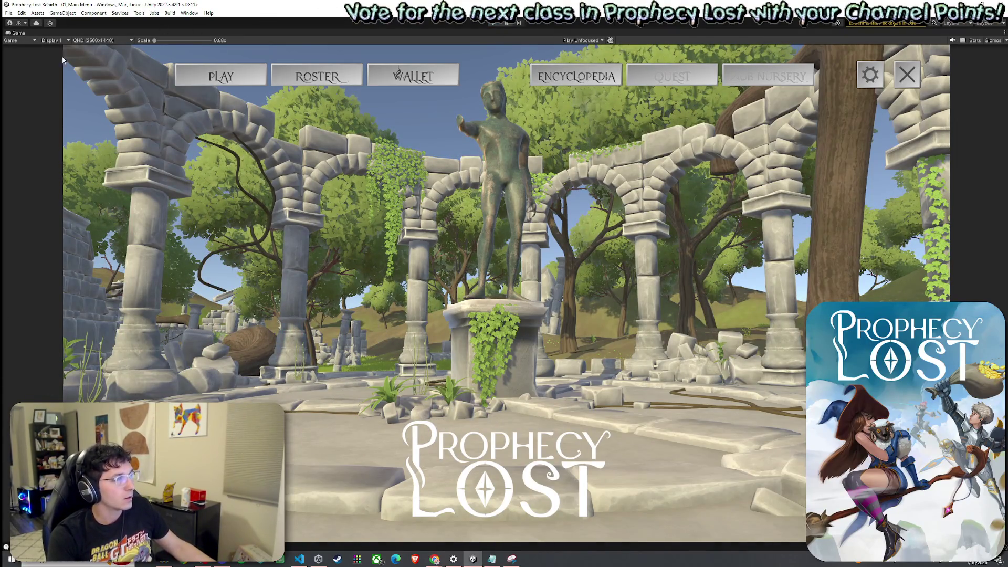
{"action": "key", "text": "ctrl+p"}
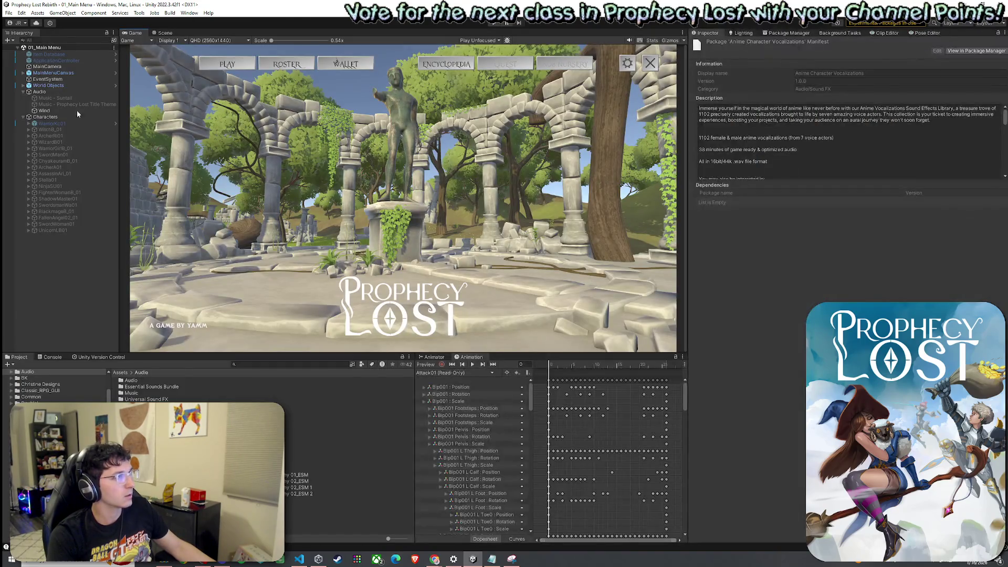
- Review the warrior's Clip 1, Clip 2 and Clip 3 sound settings in the Inspector
{"action": "key", "text": "shift+space"}
{"action": "key", "text": "shift+space"}
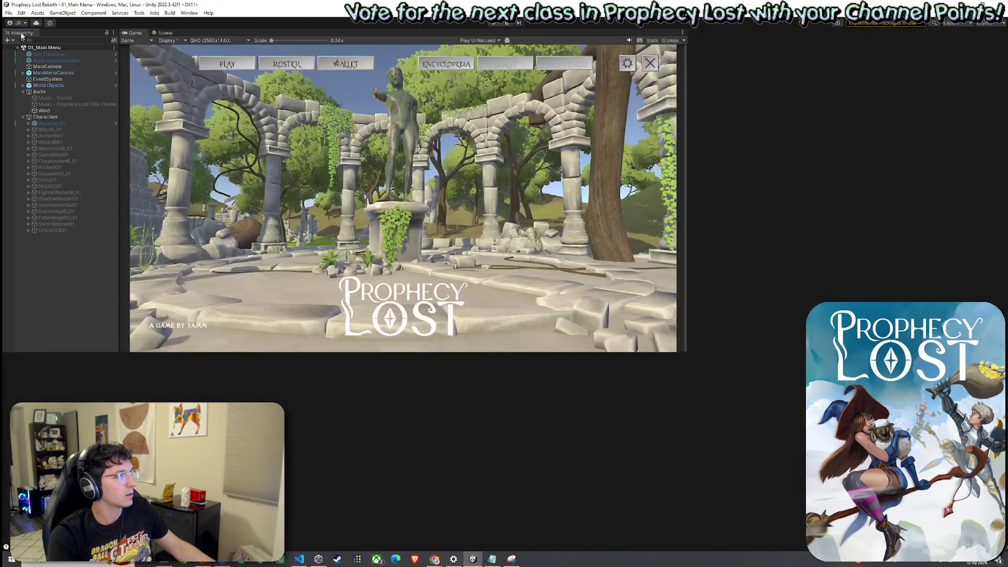
{"action": "left_click", "coordinate": [52, 124]}
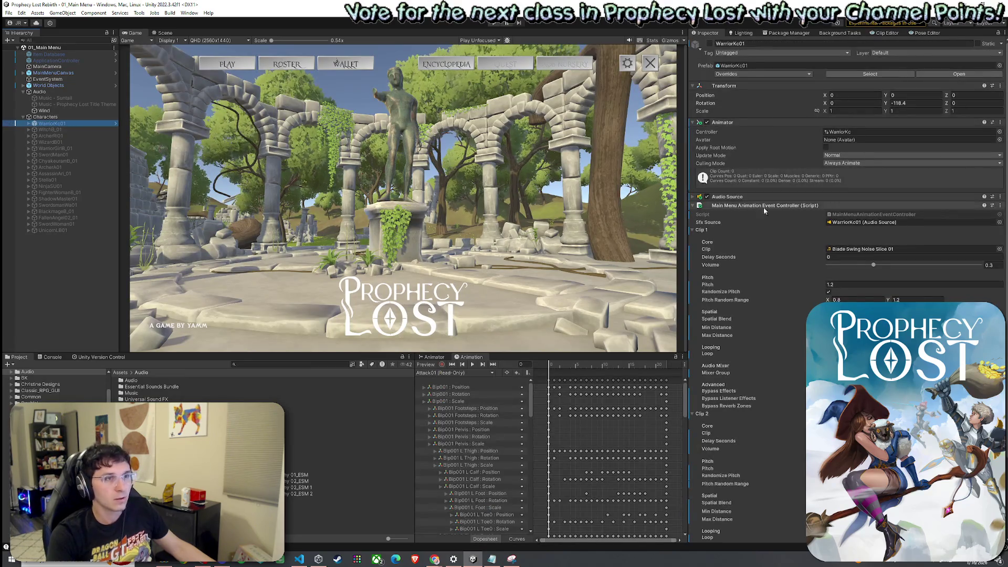
{"action": "scroll", "coordinate": [847, 294], "scroll_direction": "down", "scroll_amount": 4}
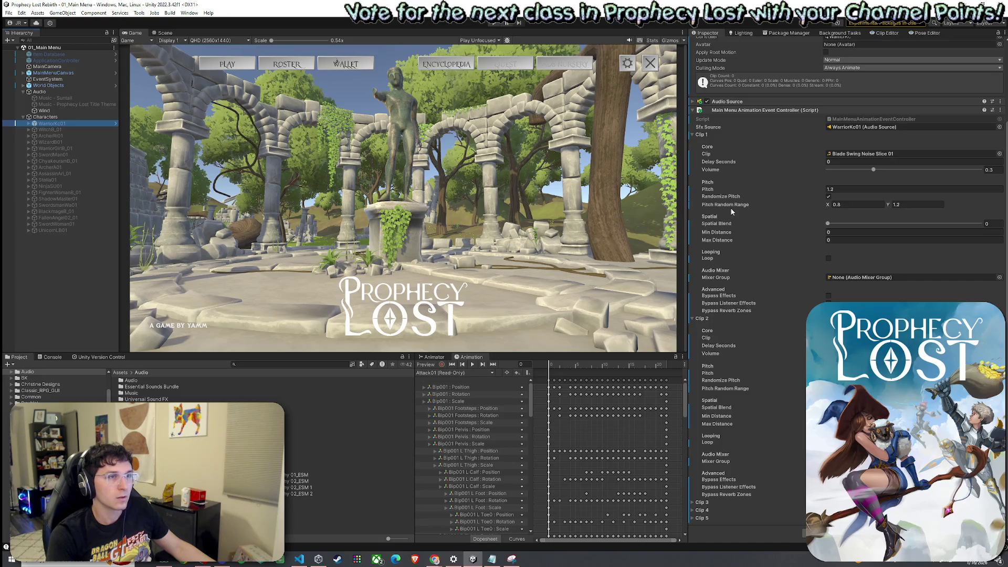
{"action": "left_click", "coordinate": [692, 135]}
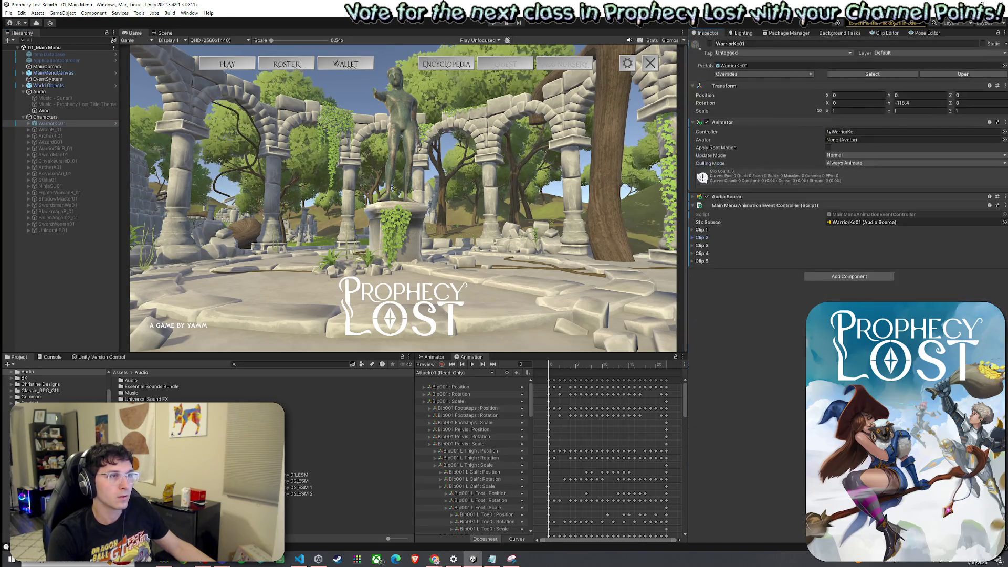
{"action": "left_click", "coordinate": [704, 246]}
{"action": "left_click", "coordinate": [704, 246]}
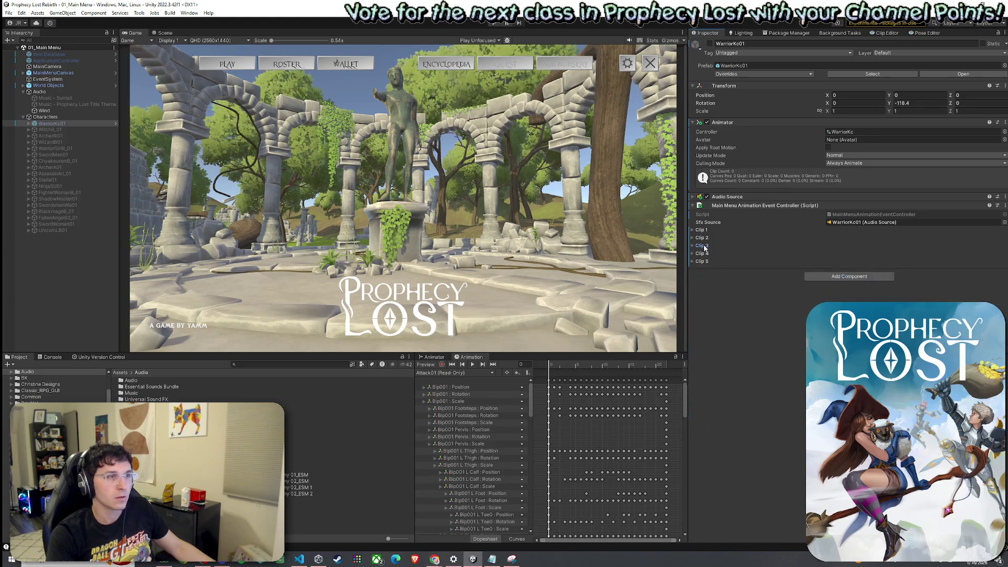
- Select the witch, enter 1 in her Clip 1 settings, expand Clip 2, and save the scene
{"action": "key", "text": "Down"}
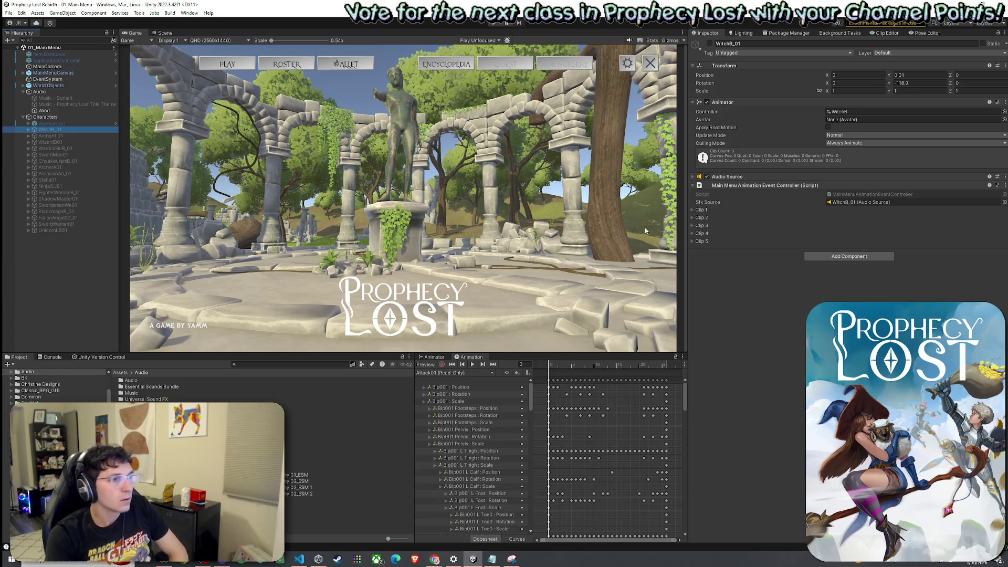
{"action": "left_click", "coordinate": [704, 210]}
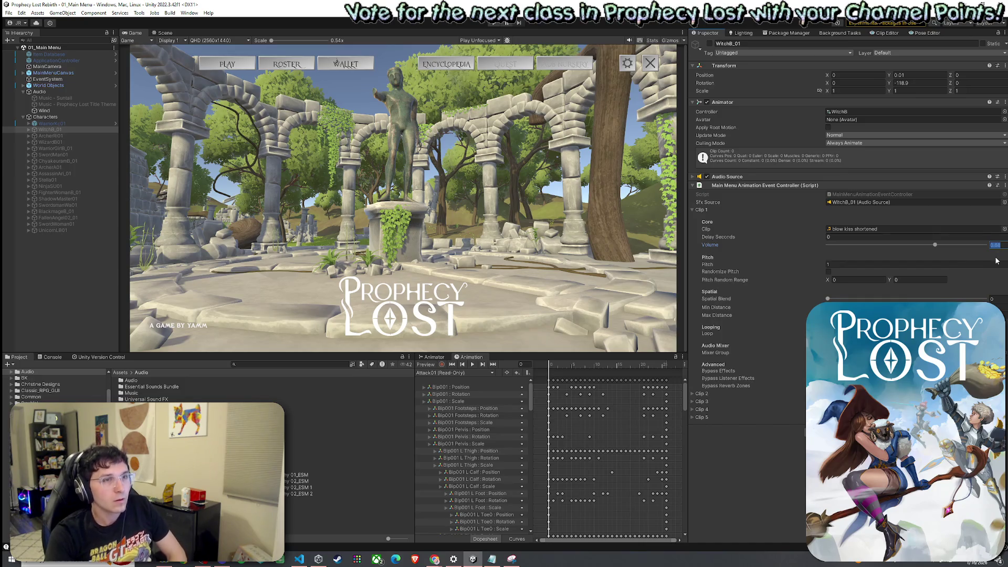
{"action": "type", "text": "1"}
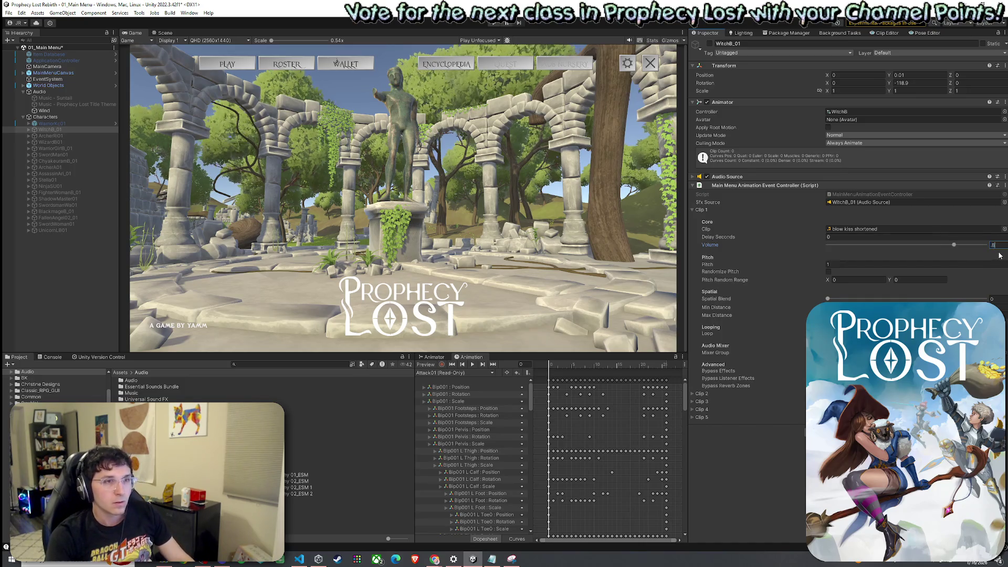
{"action": "left_click", "coordinate": [696, 394]}
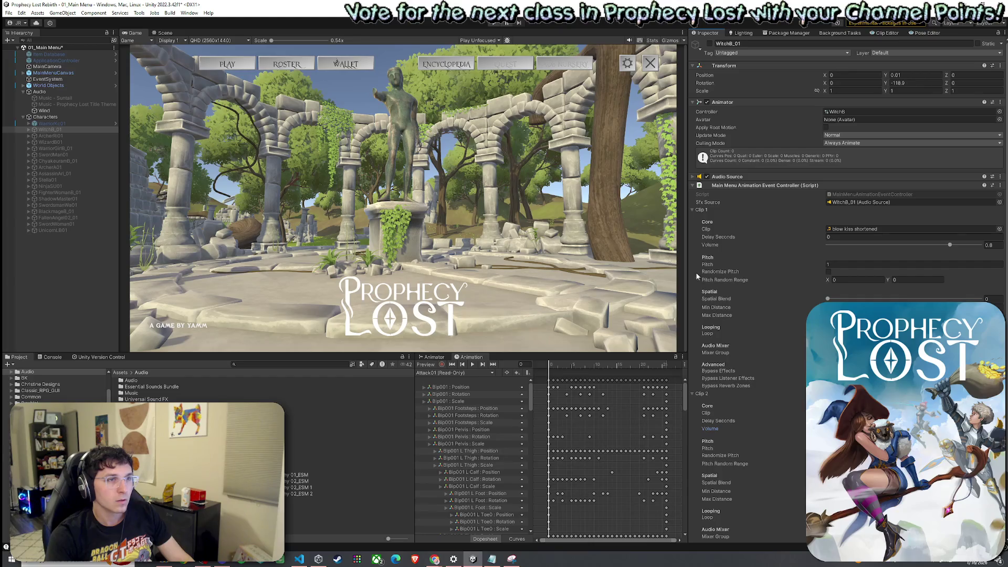
{"action": "left_click", "coordinate": [8, 12]}
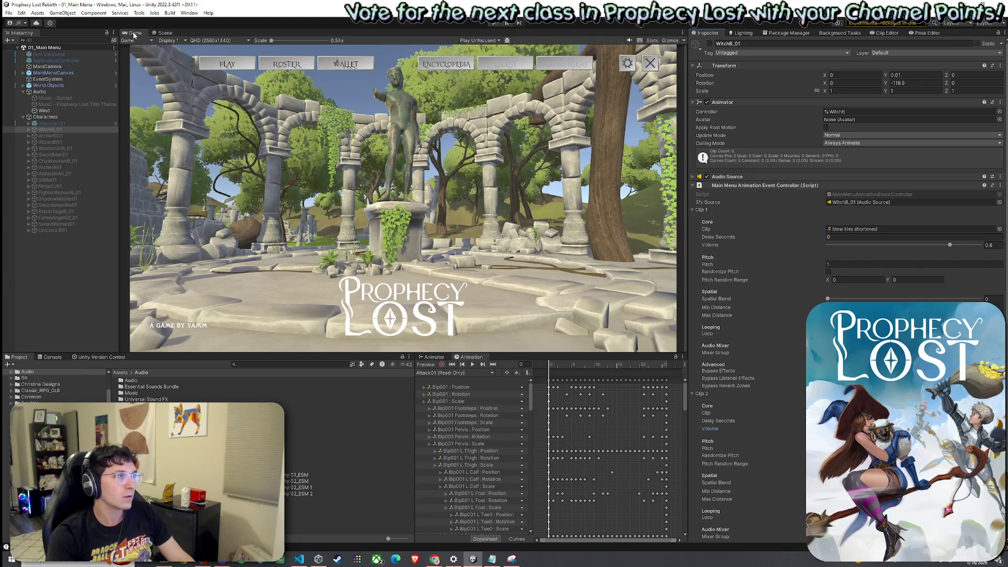
{"action": "double_click", "coordinate": [134, 35]}
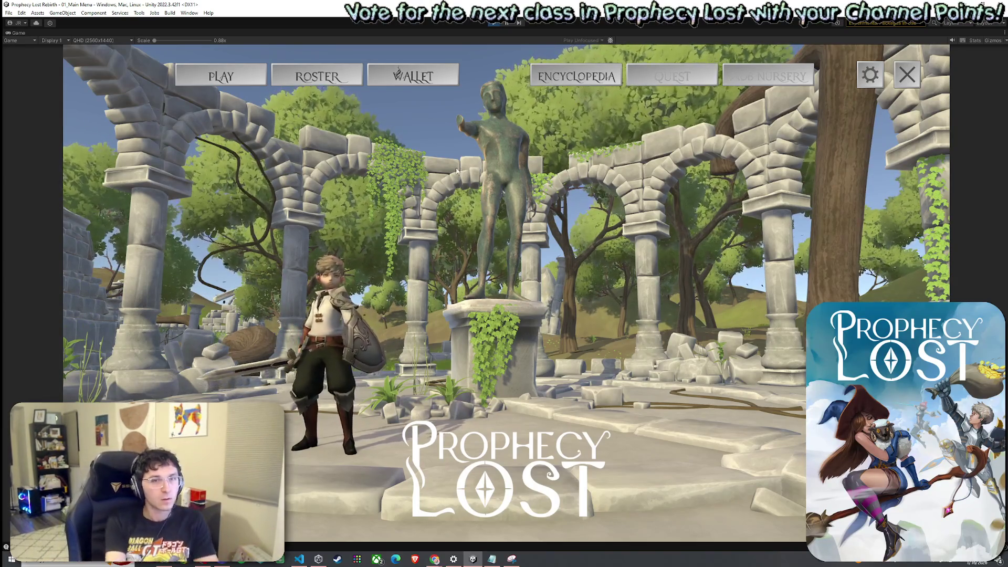
- Open the roster and cycle through the Witch, Warrior and Ranger, then close it
{"action": "left_click", "coordinate": [299, 68]}
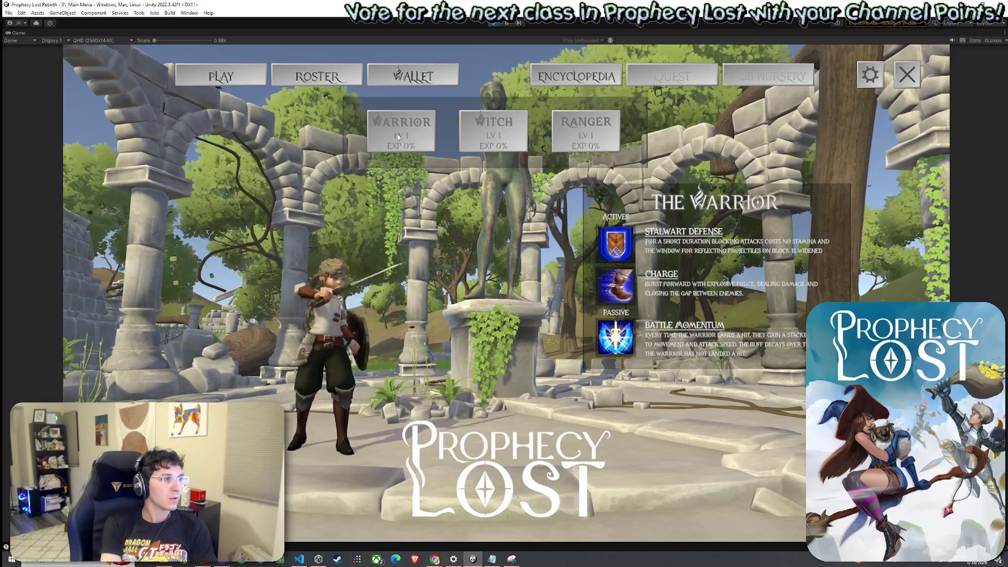
{"action": "left_click", "coordinate": [488, 138]}
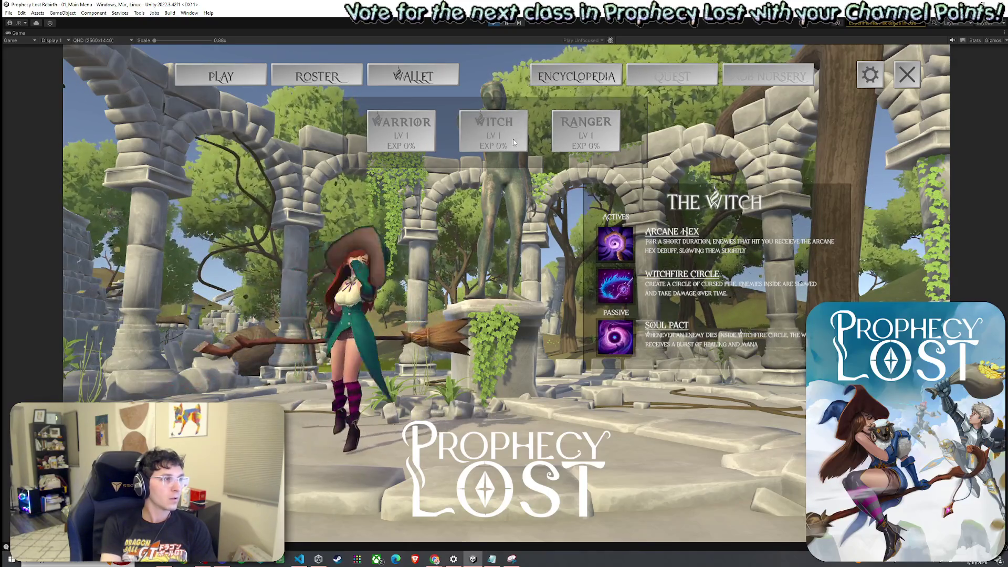
{"action": "left_click", "coordinate": [420, 138]}
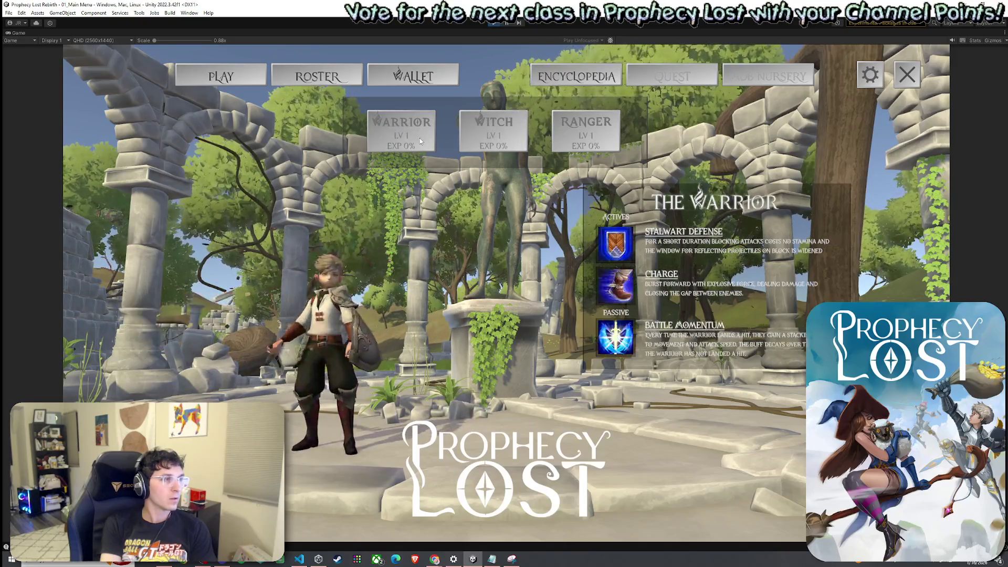
{"action": "left_click", "coordinate": [486, 148]}
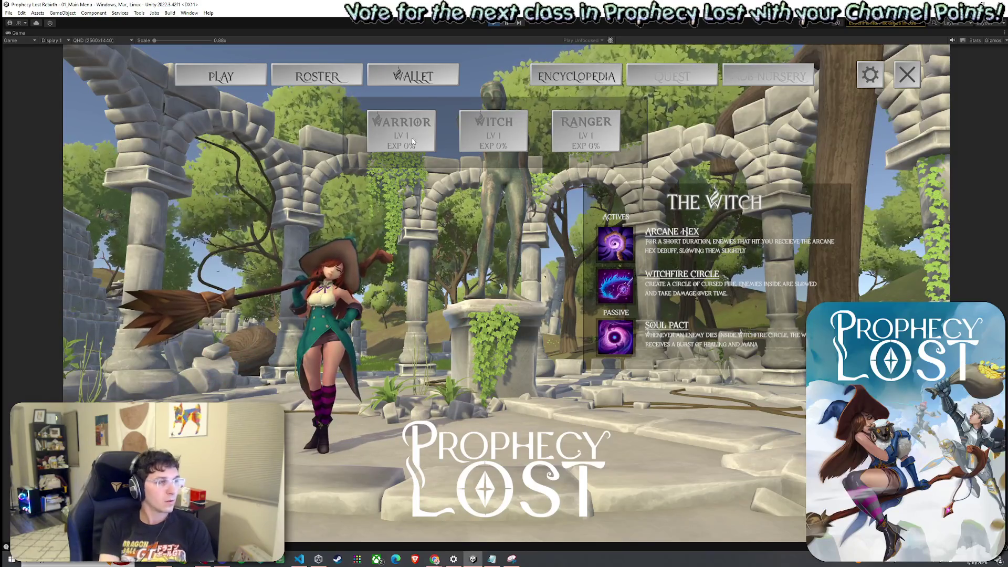
{"action": "left_click", "coordinate": [413, 140]}
{"action": "left_click", "coordinate": [492, 150]}
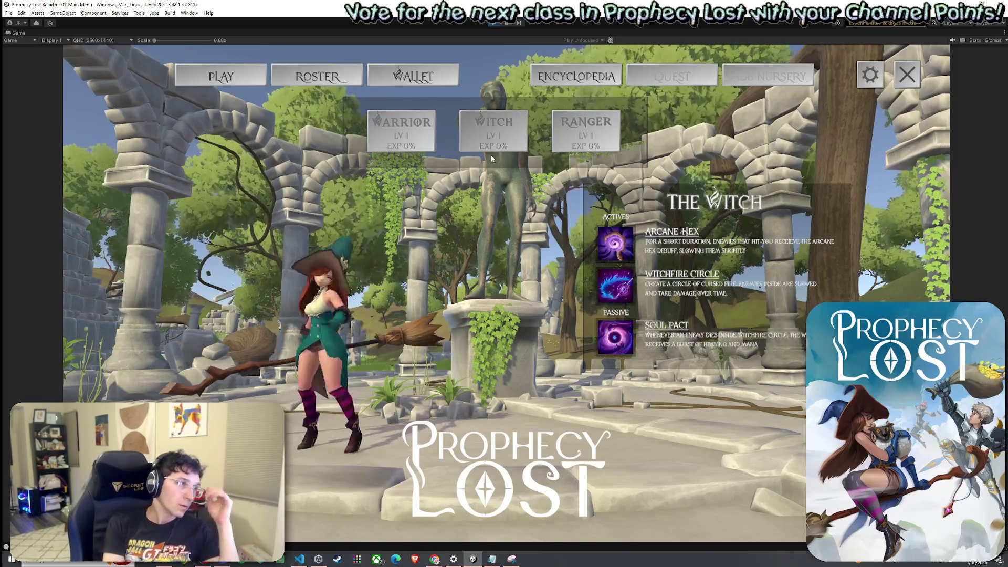
{"action": "left_click", "coordinate": [583, 140]}
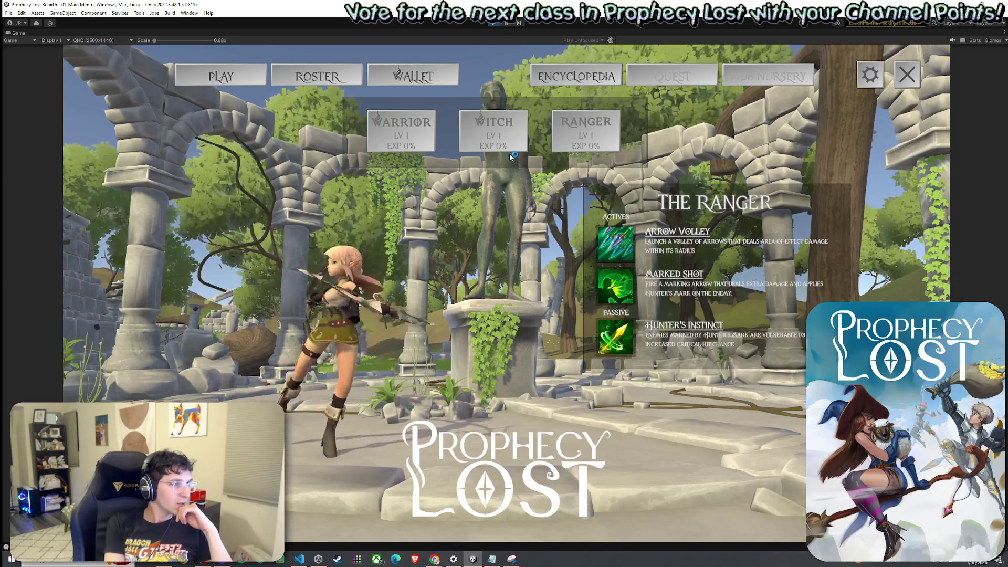
{"action": "left_click", "coordinate": [590, 131]}
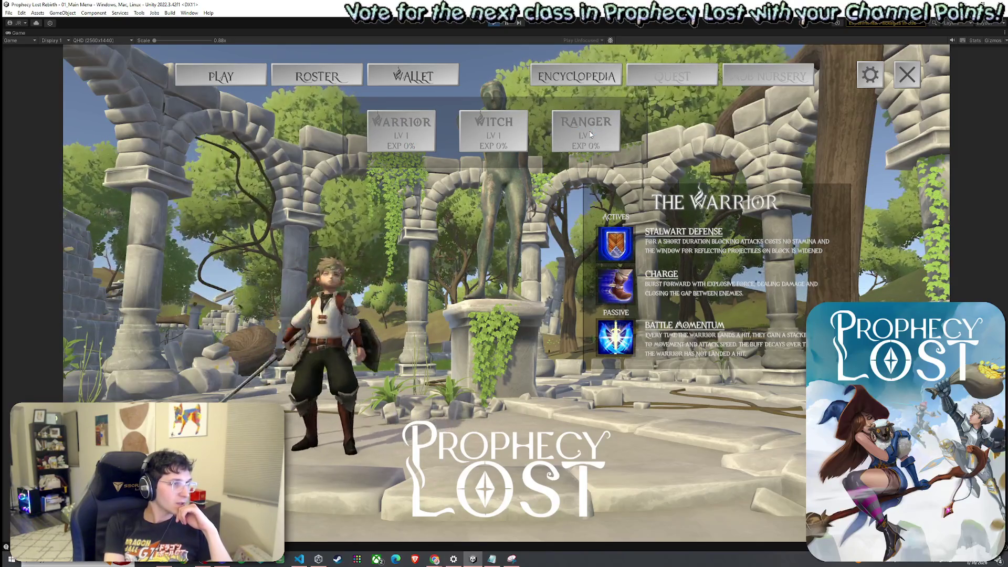
{"action": "left_click", "coordinate": [590, 131]}
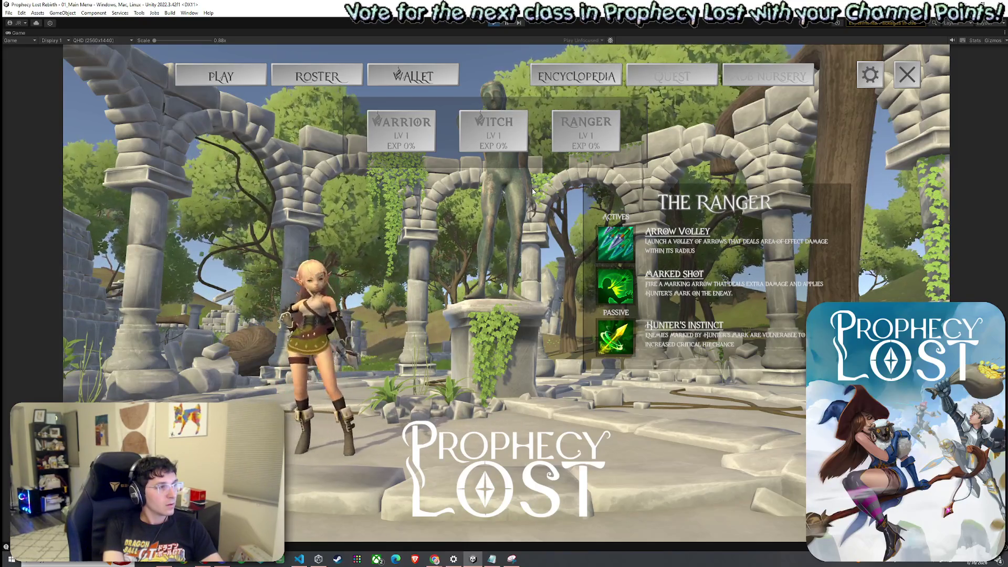
{"action": "left_click", "coordinate": [572, 144]}
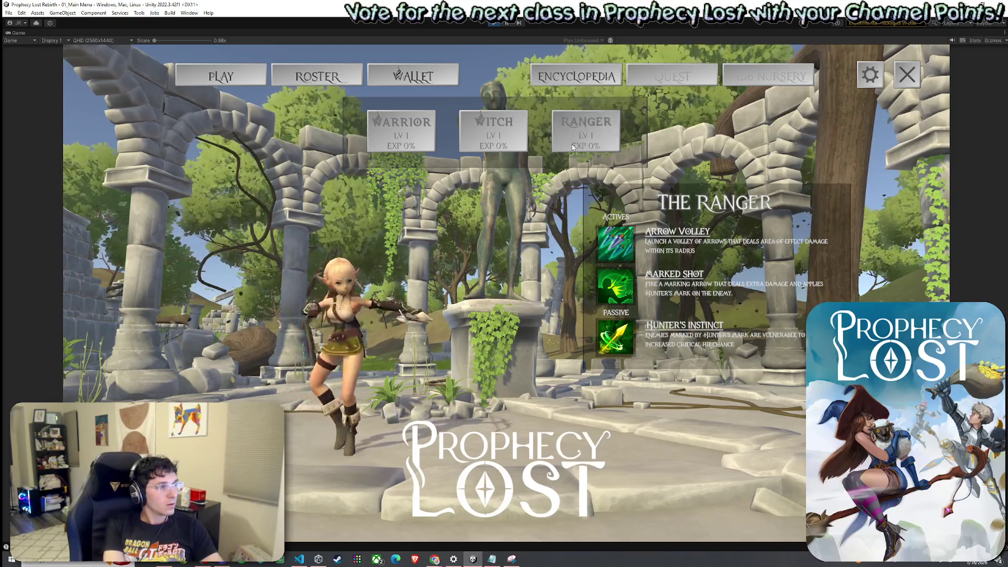
{"action": "left_click", "coordinate": [493, 116]}
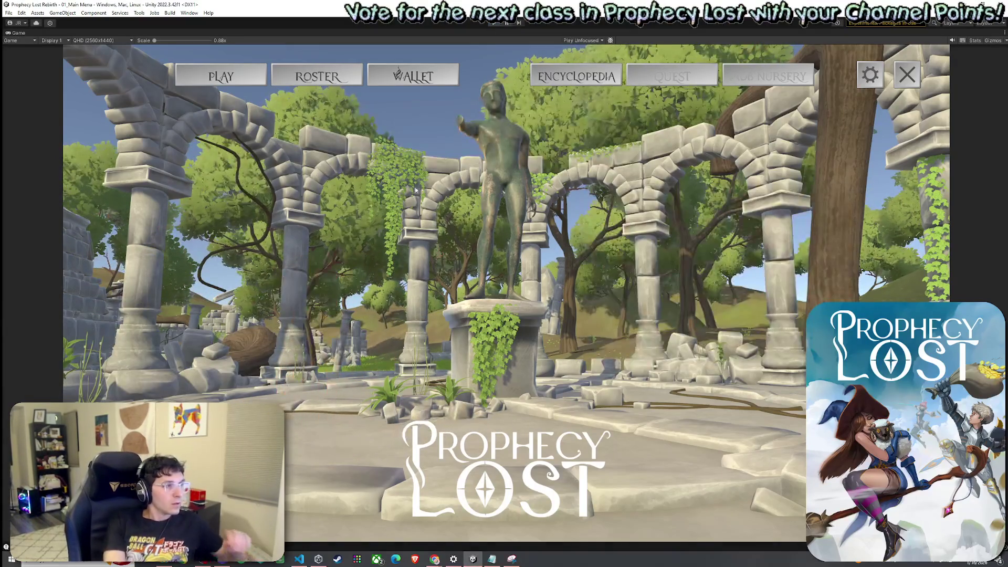
- Restore the editor layout and select the Music - Prophecy Lost Title Theme object
{"action": "double_click", "coordinate": [19, 33]}
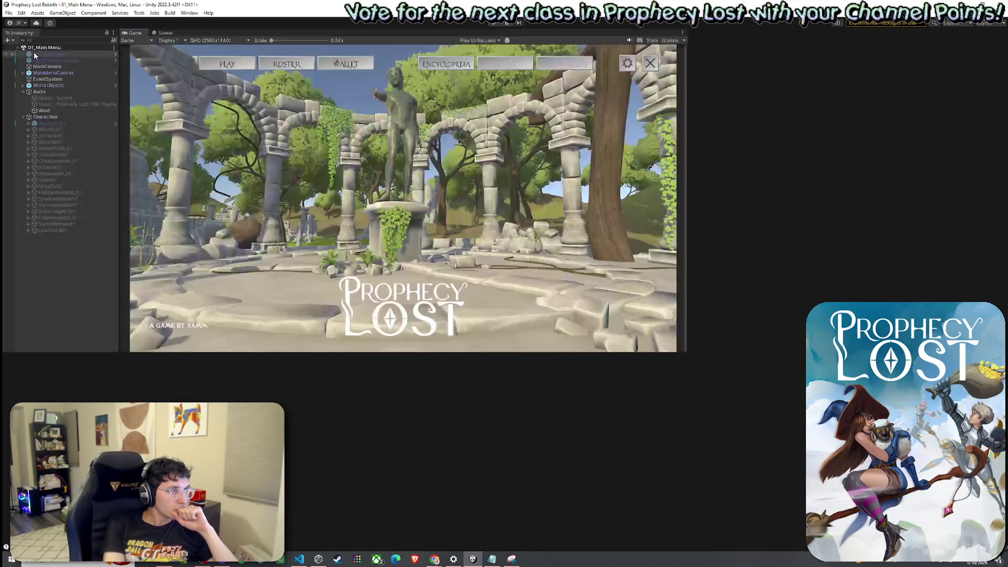
{"action": "left_click", "coordinate": [9, 12]}
{"action": "left_click", "coordinate": [32, 54]}
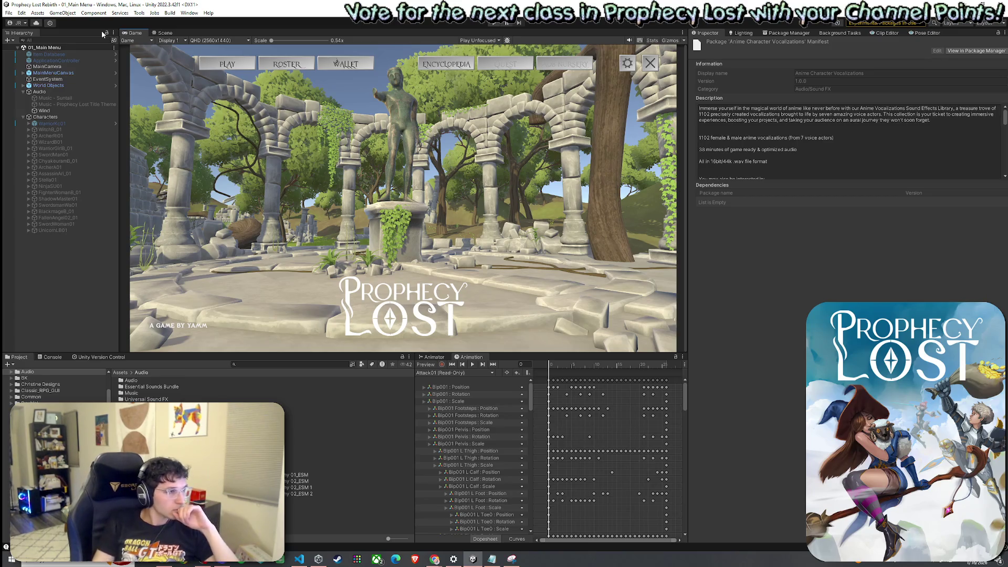
{"action": "left_click", "coordinate": [74, 103]}
{"action": "left_click", "coordinate": [74, 98]}
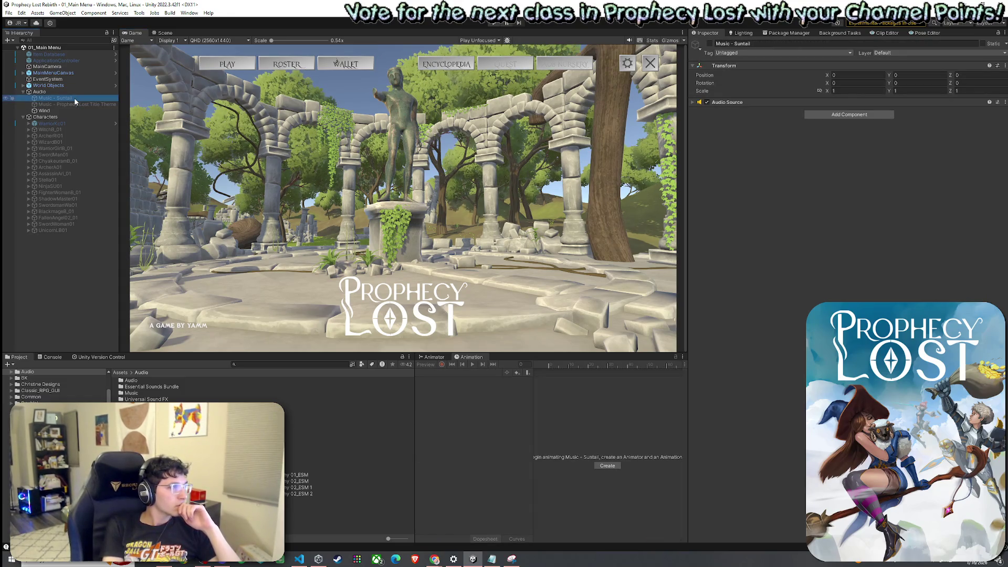
{"action": "left_click", "coordinate": [75, 104]}
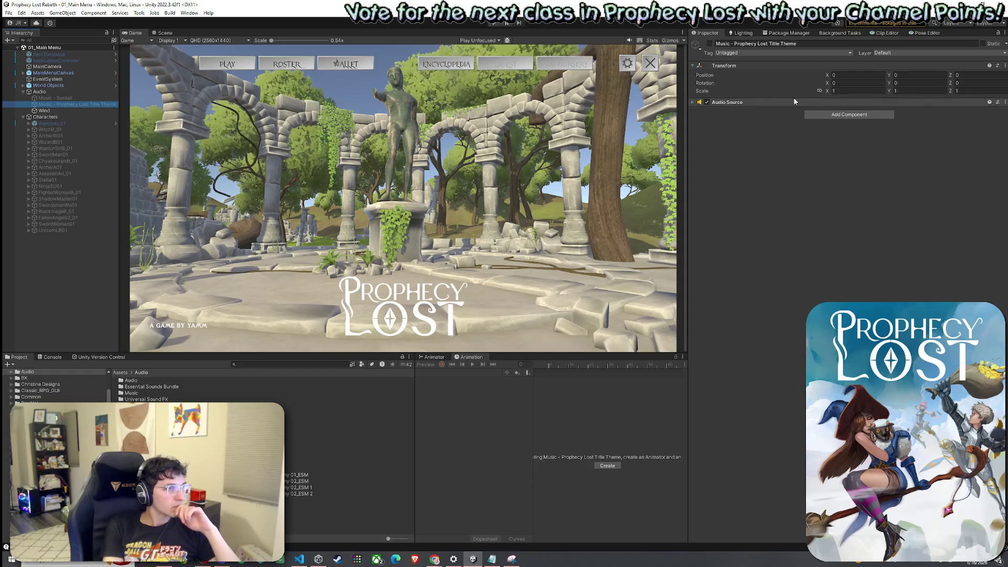
- Activate the title theme object, save the main menu scene, and select ArcherRi01
{"action": "left_click", "coordinate": [694, 102]}
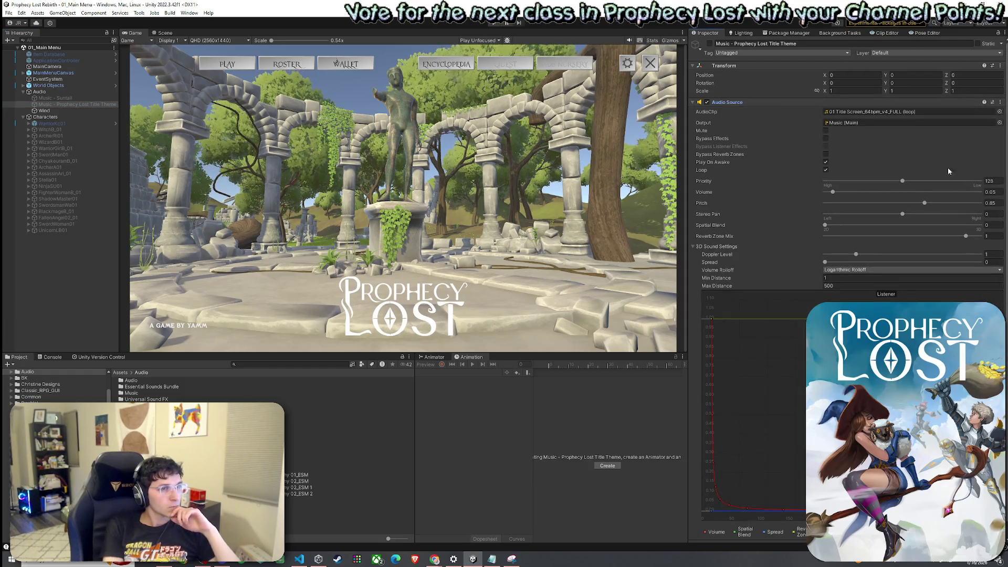
{"action": "left_click", "coordinate": [709, 44]}
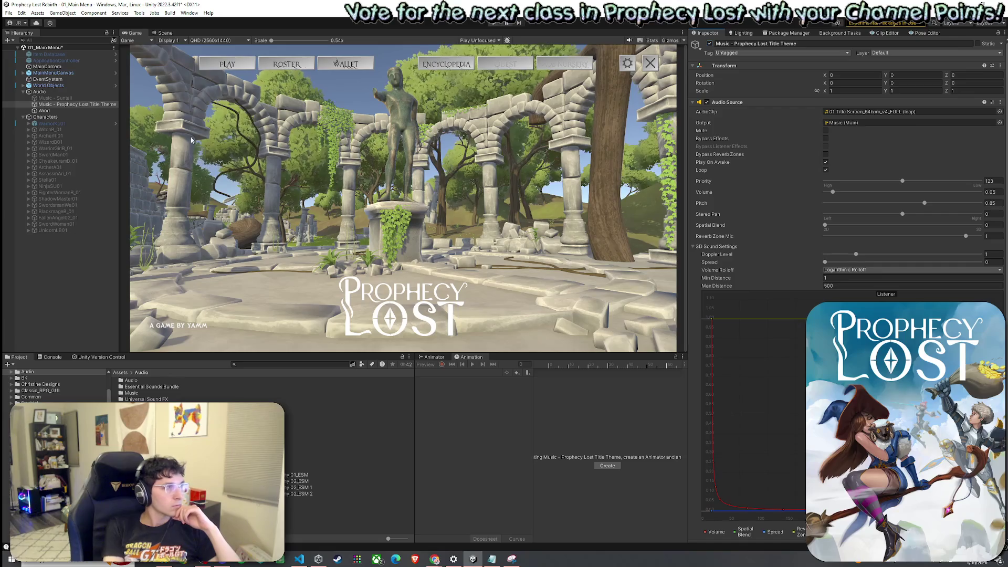
{"action": "left_click", "coordinate": [8, 13]}
{"action": "left_click", "coordinate": [25, 52]}
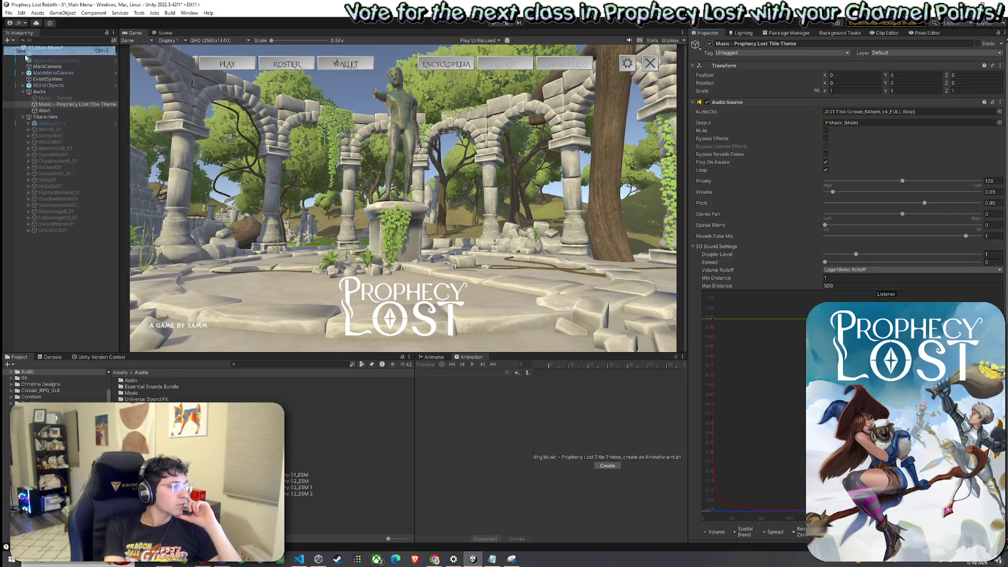
{"action": "left_click", "coordinate": [62, 136]}
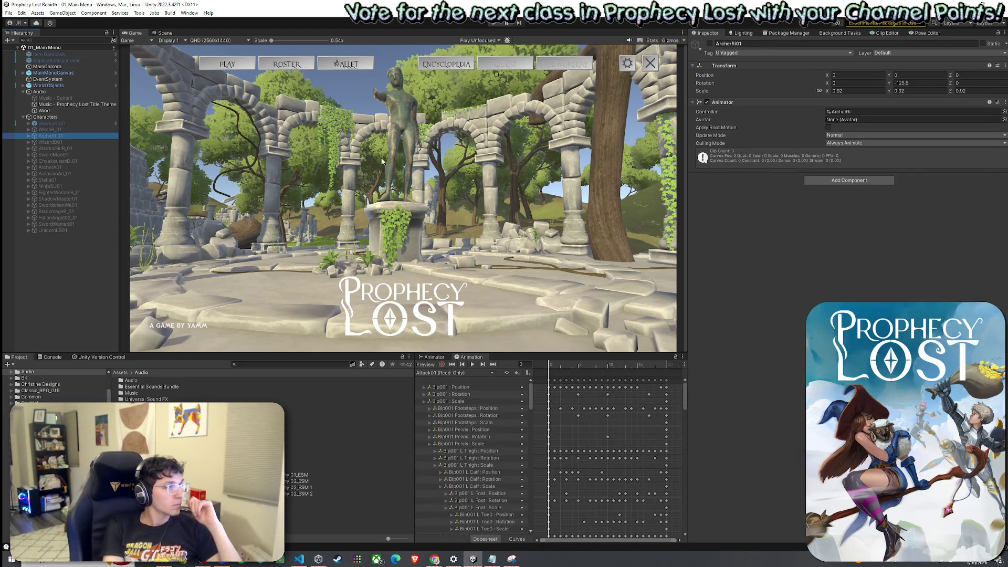
- Activate ArcherRi01 and inspect her Idle03 state in the Animator graph
{"action": "left_click", "coordinate": [710, 43]}
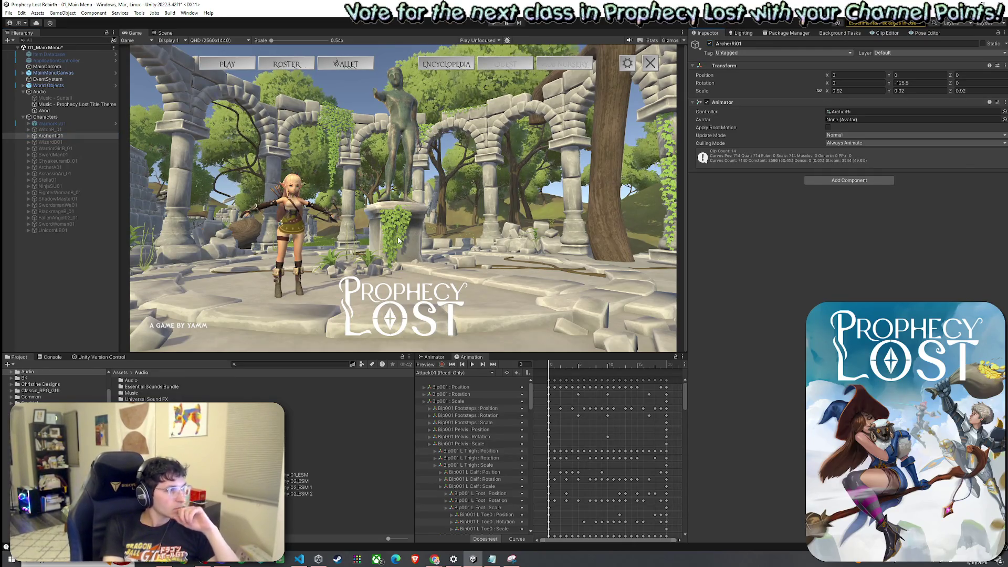
{"action": "left_click", "coordinate": [441, 372]}
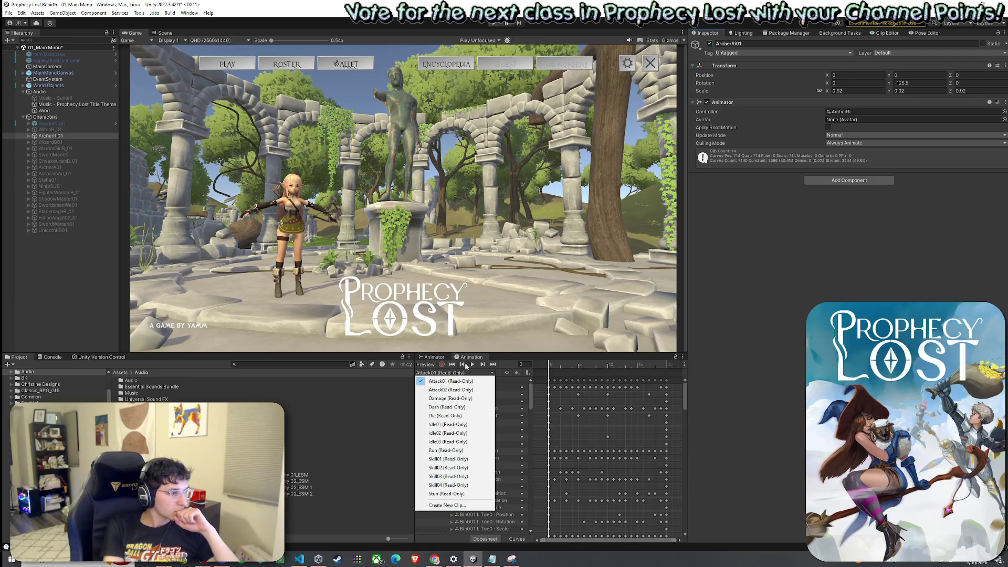
{"action": "left_click", "coordinate": [433, 357]}
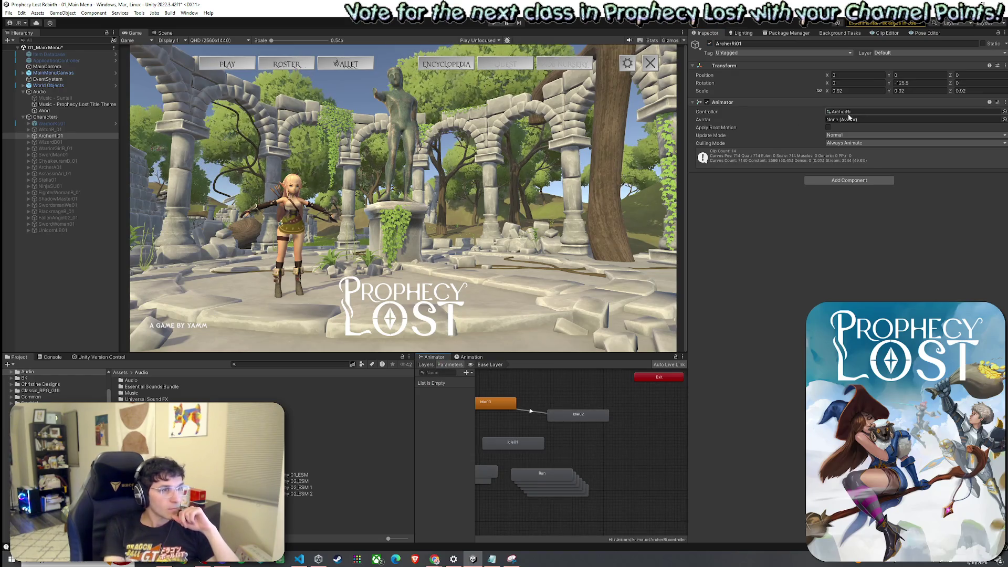
{"action": "left_click", "coordinate": [539, 418]}
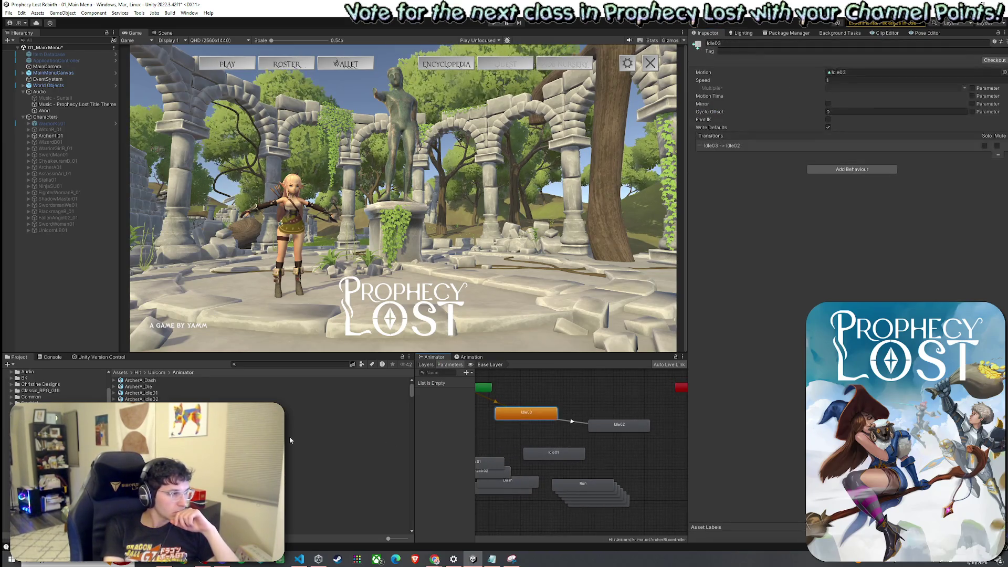
- Reimport the archer's Idle03 clip asset and select the Idle03-to-Idle02 transition in the Animator
{"action": "scroll", "coordinate": [210, 420], "scroll_direction": "down", "scroll_amount": 3}
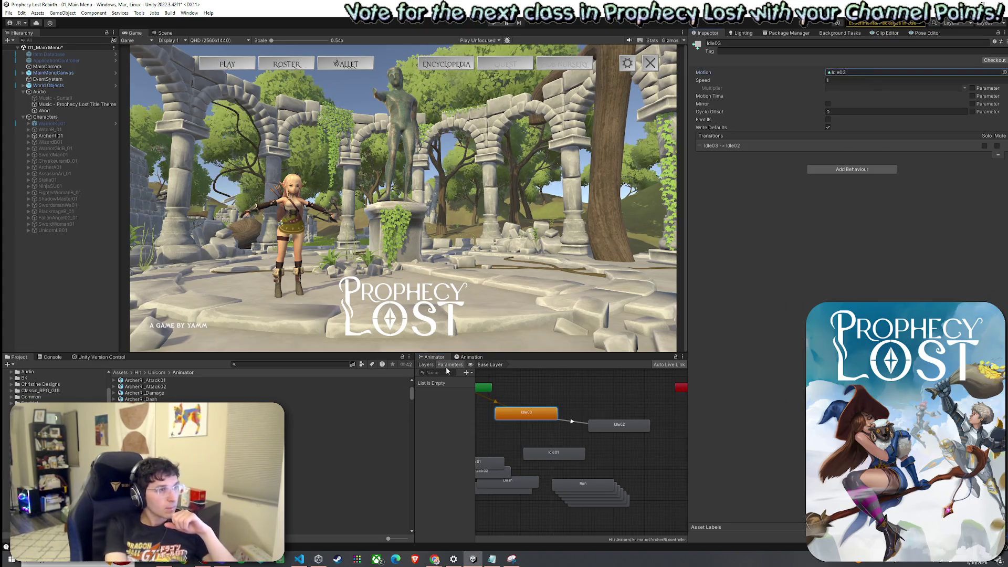
{"action": "left_click", "coordinate": [210, 455]}
{"action": "right_click", "coordinate": [134, 455]}
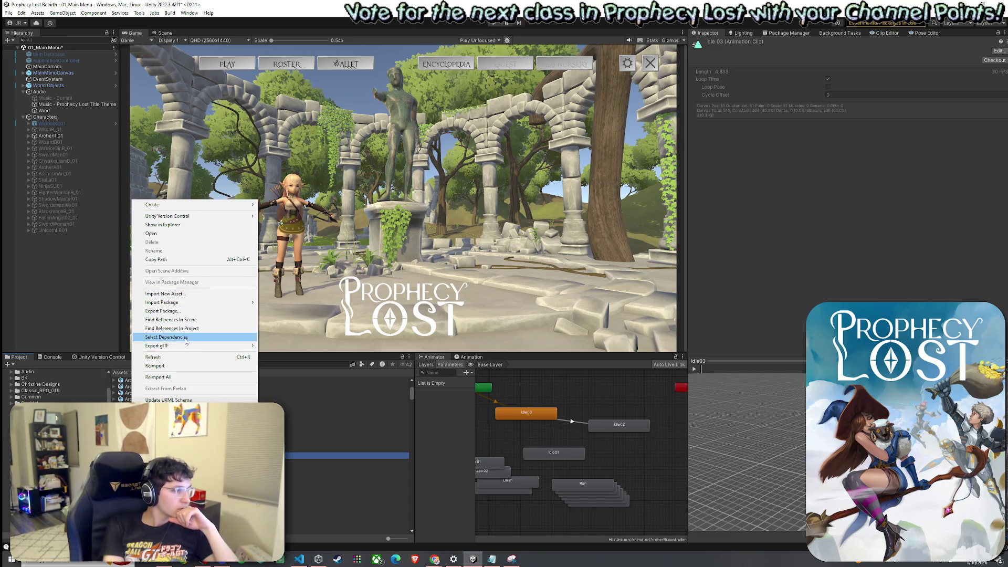
{"action": "left_click", "coordinate": [200, 365]}
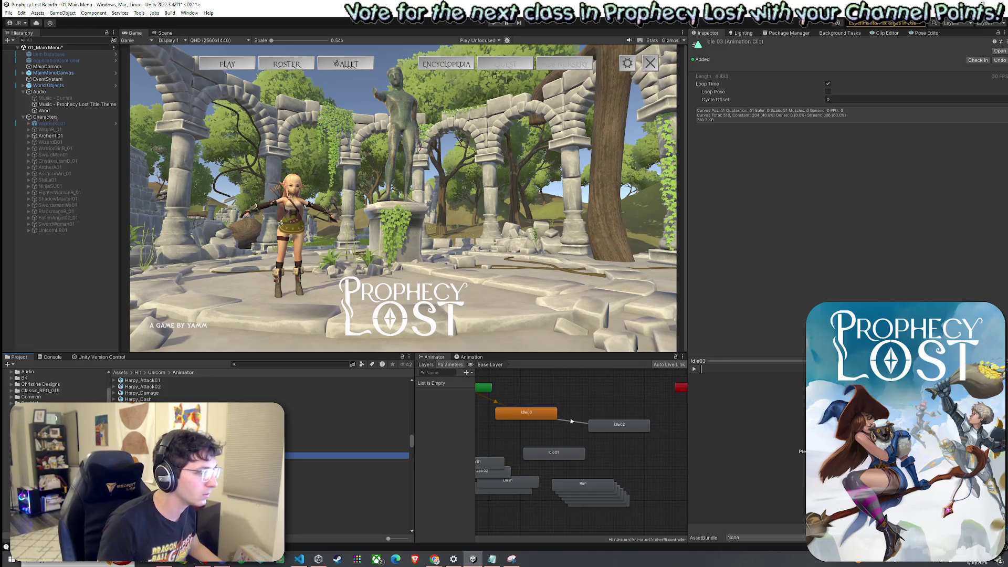
{"action": "left_click", "coordinate": [574, 421]}
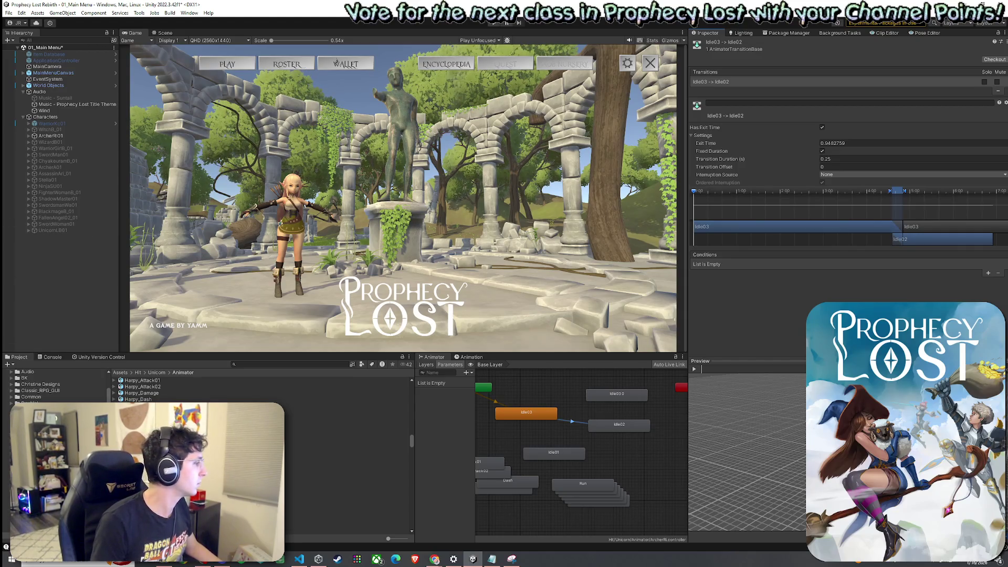
- Capture the transition settings, then make a transition from Idle03 0 to Idle02
{"action": "left_click", "coordinate": [510, 558]}
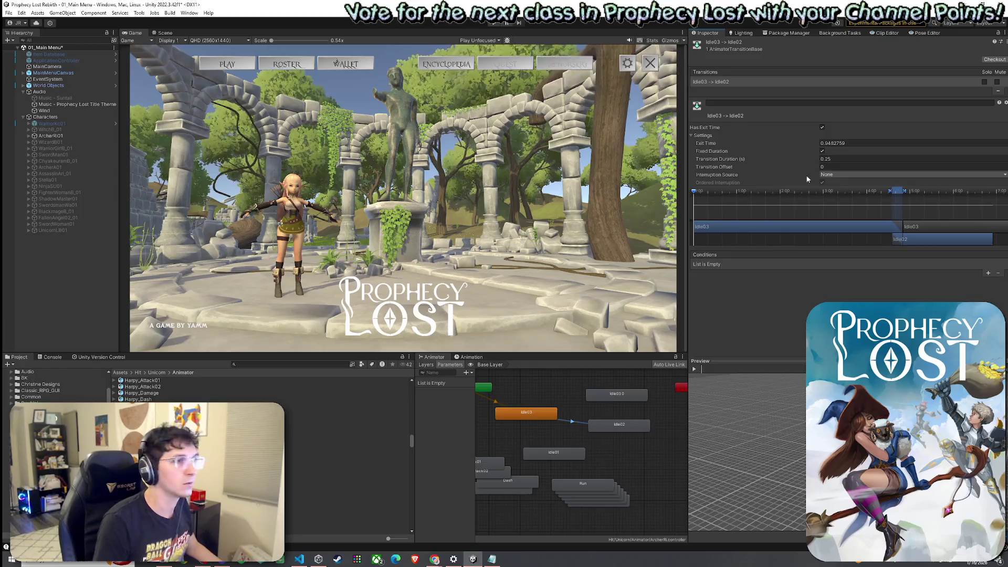
{"action": "left_click_drag", "start_coordinate": [688, 41], "coordinate": [966, 296]}
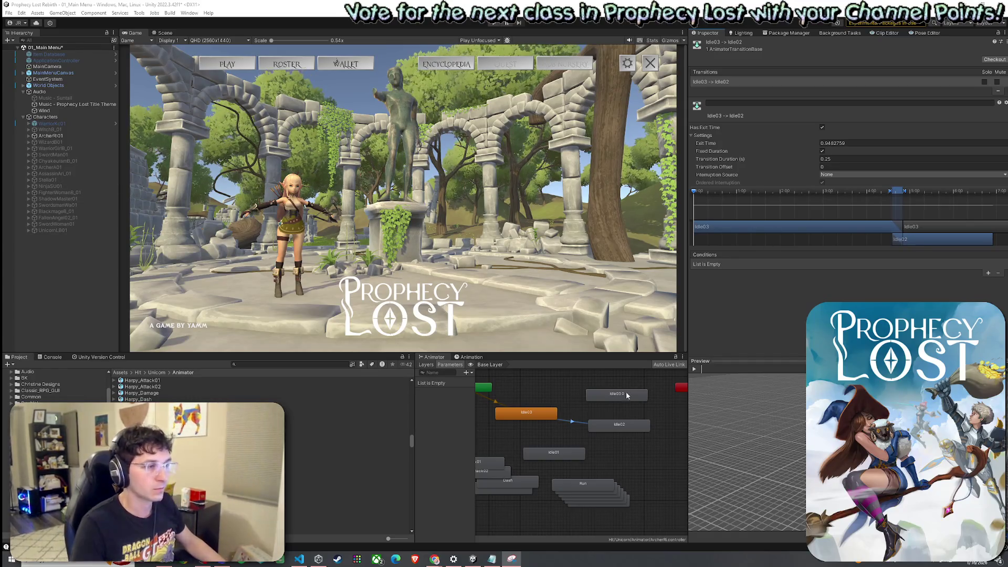
{"action": "left_click", "coordinate": [585, 397]}
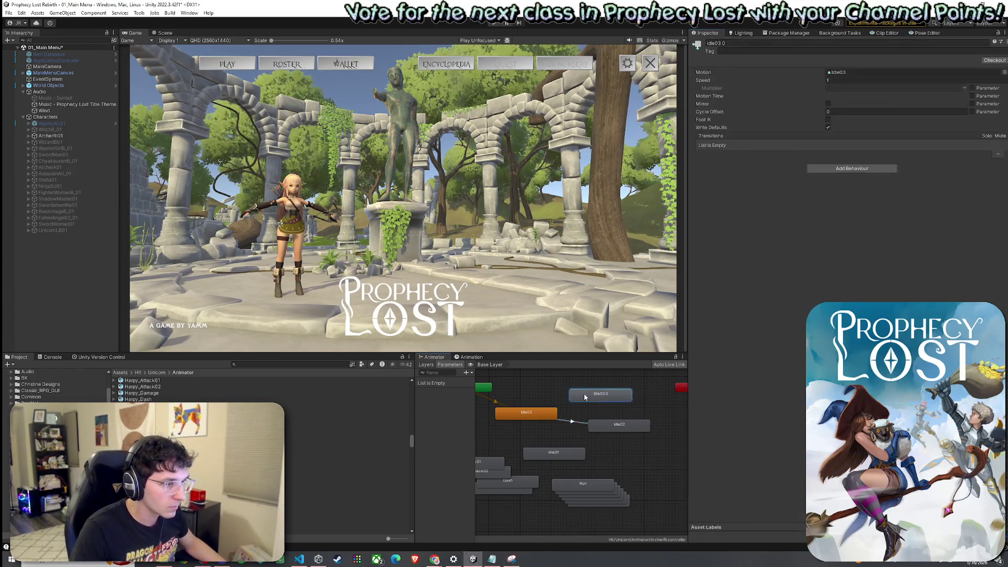
{"action": "right_click", "coordinate": [606, 401]}
{"action": "left_click", "coordinate": [622, 406]}
{"action": "left_click", "coordinate": [615, 424]}
{"action": "left_click_drag", "start_coordinate": [585, 399], "coordinate": [572, 395]}
- Set Idle03 0 as the layer default state, delete the old Idle03 state, and check the new transition
{"action": "right_click", "coordinate": [573, 396]}
{"action": "left_click", "coordinate": [612, 409]}
{"action": "left_click", "coordinate": [544, 415]}
{"action": "key", "text": "Delete"}
{"action": "left_click", "coordinate": [601, 410]}
{"action": "left_click", "coordinate": [850, 159]}
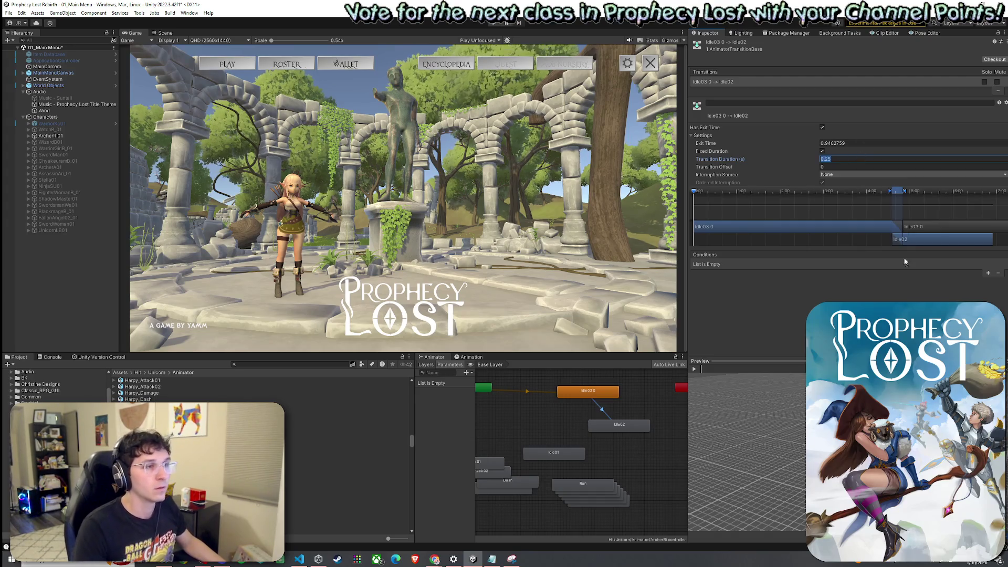
{"action": "left_click_drag", "start_coordinate": [593, 395], "coordinate": [578, 403]}
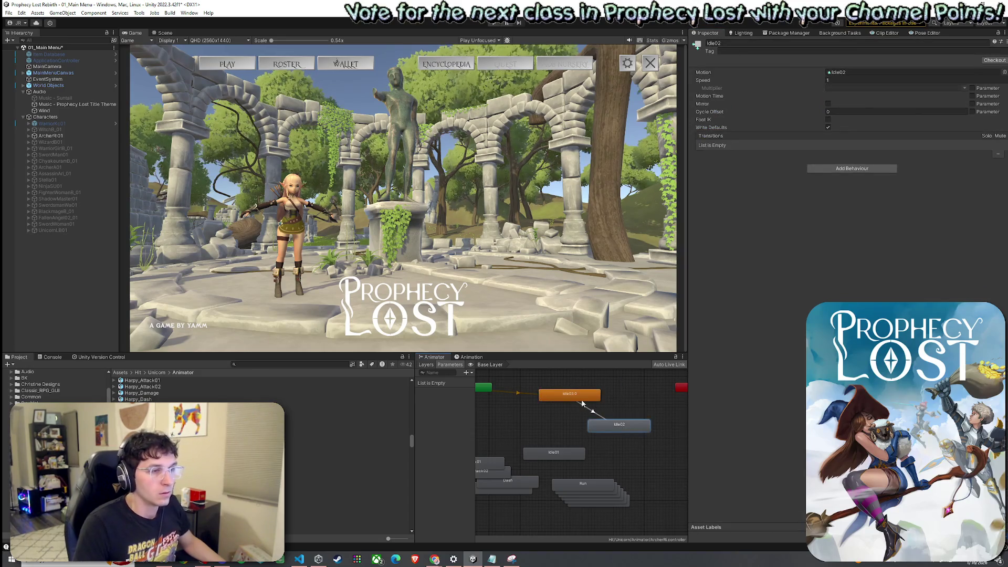
- Save the 01_Main Menu scene and open the archer's animation timeline on the pelvis rotation track
{"action": "left_click", "coordinate": [9, 12]}
{"action": "left_click", "coordinate": [21, 52]}
{"action": "left_click", "coordinate": [470, 357]}
{"action": "left_click", "coordinate": [454, 373]}
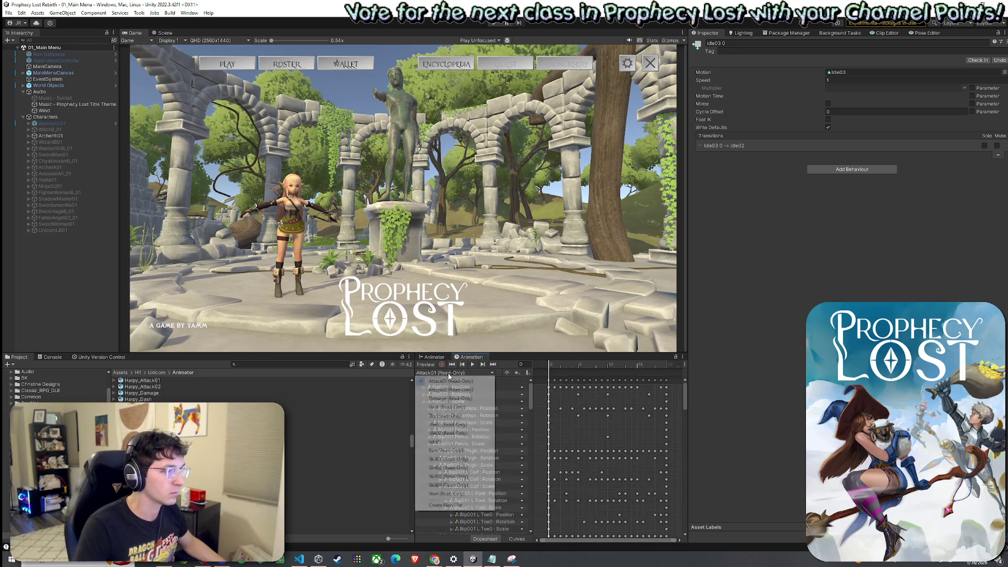
{"action": "left_click", "coordinate": [454, 427]}
{"action": "left_click", "coordinate": [459, 437]}
- Load the Idle03 clip in the timeline and scrub it from frame 3 back to frame 0
{"action": "left_click", "coordinate": [453, 372]}
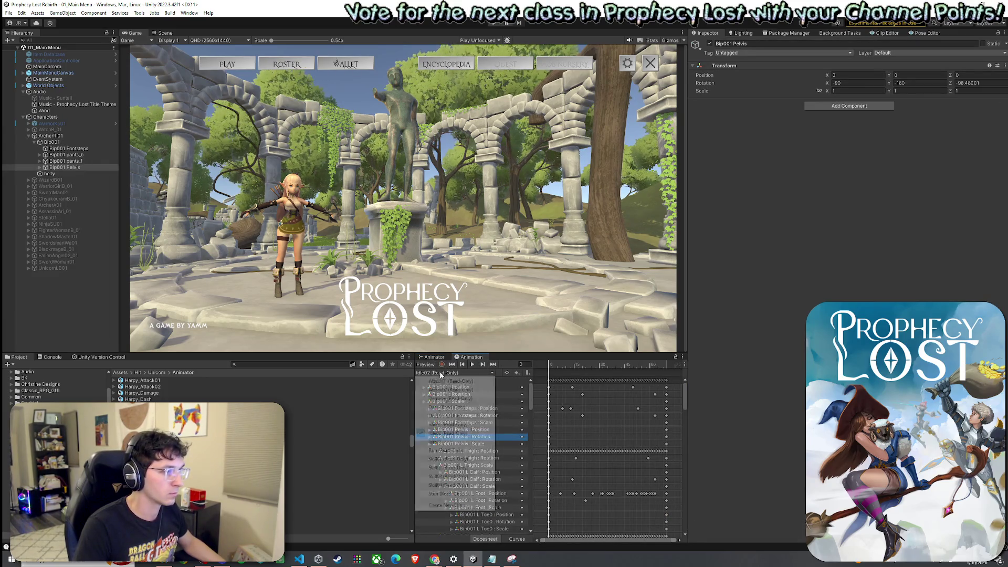
{"action": "left_click", "coordinate": [446, 416]}
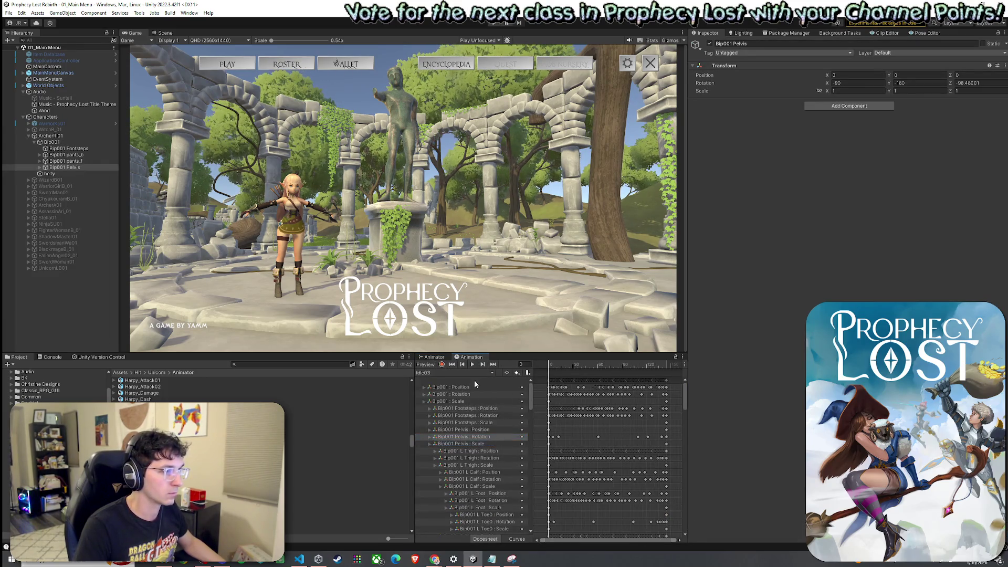
{"action": "left_click", "coordinate": [551, 367]}
{"action": "left_click_drag", "start_coordinate": [552, 367], "coordinate": [549, 369]}
{"action": "left_click", "coordinate": [441, 373]}
{"action": "left_click", "coordinate": [441, 364]}
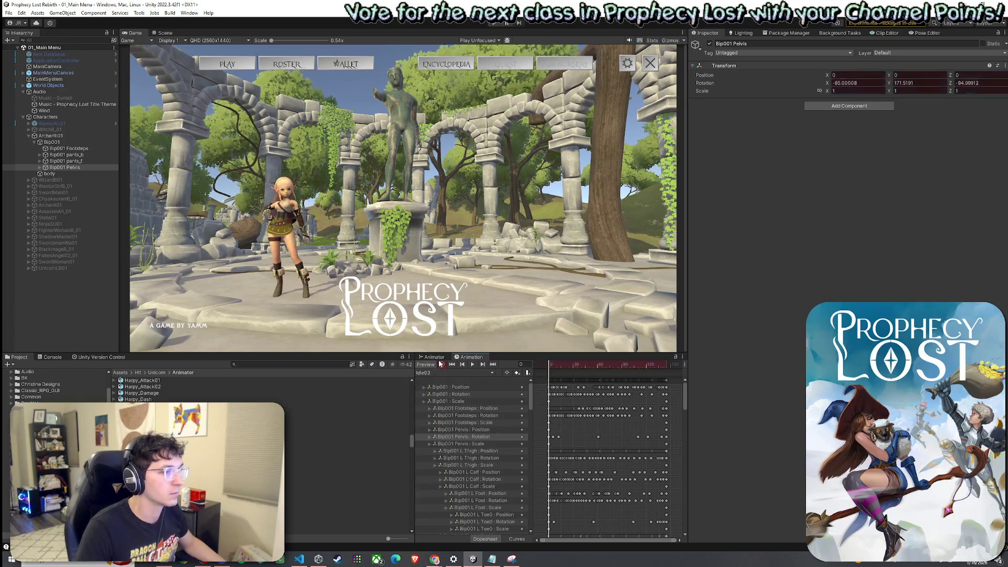
- Switch back and forth between the Animator state graph and the Animation timeline
{"action": "left_click", "coordinate": [432, 357]}
{"action": "key", "text": "ctrl+6"}
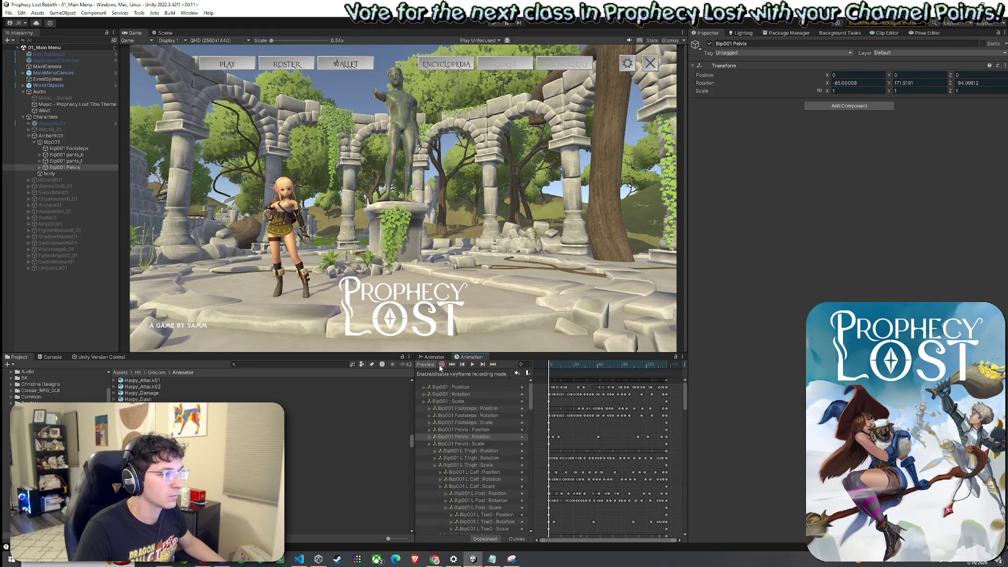
{"action": "left_click", "coordinate": [434, 357]}
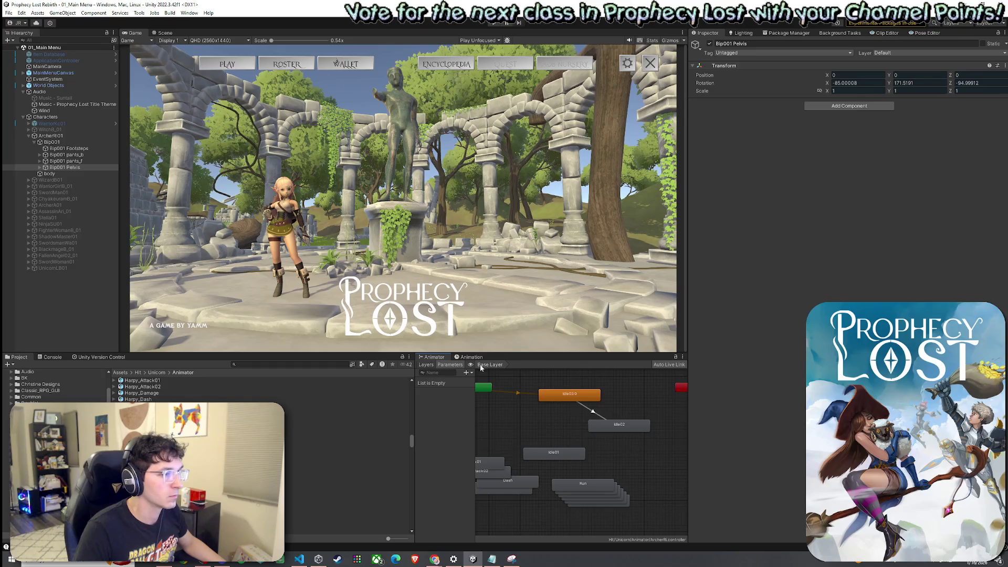
{"action": "left_click", "coordinate": [464, 358]}
{"action": "left_click", "coordinate": [434, 358]}
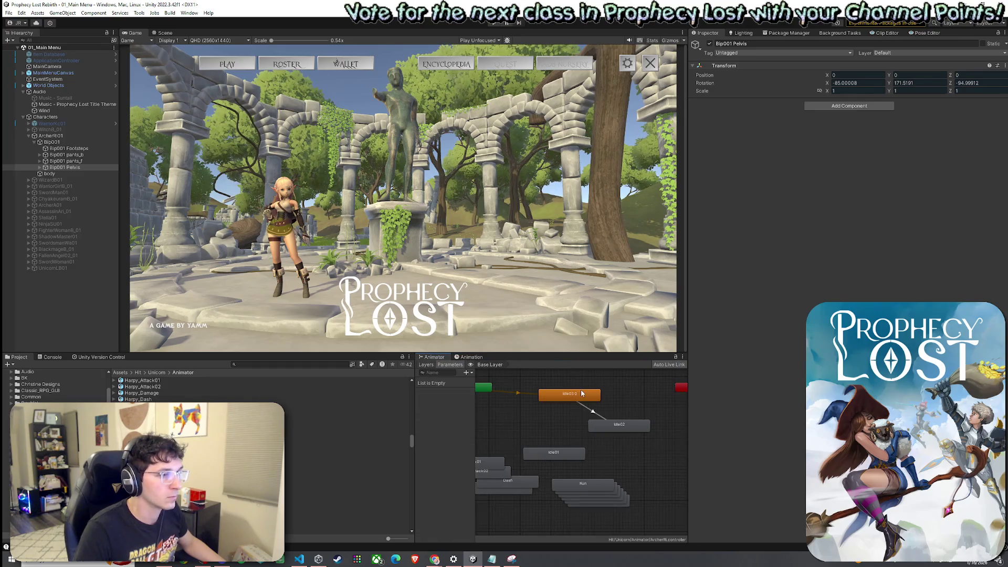
- Play the Idle03 preview to frame 30, scrub back to frame 0, and select the Idle03 0 state
{"action": "left_click", "coordinate": [468, 357]}
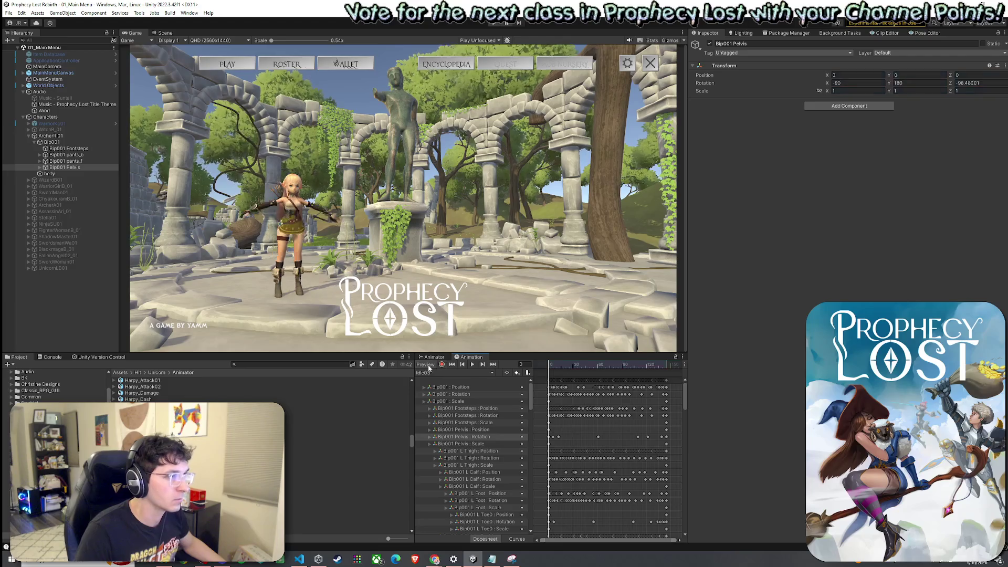
{"action": "left_click", "coordinate": [472, 365]}
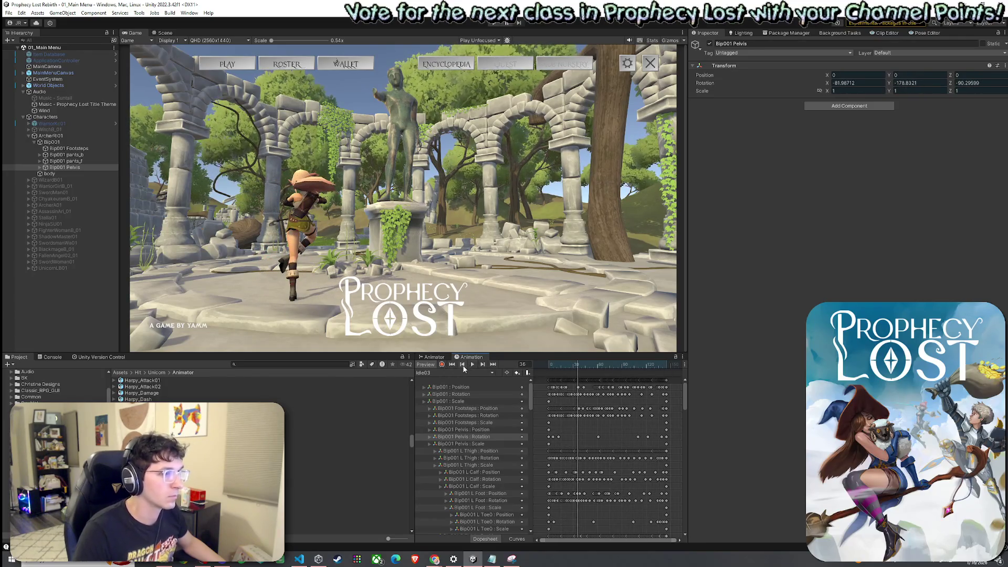
{"action": "left_click", "coordinate": [574, 366]}
{"action": "left_click_drag", "start_coordinate": [574, 366], "coordinate": [549, 370]}
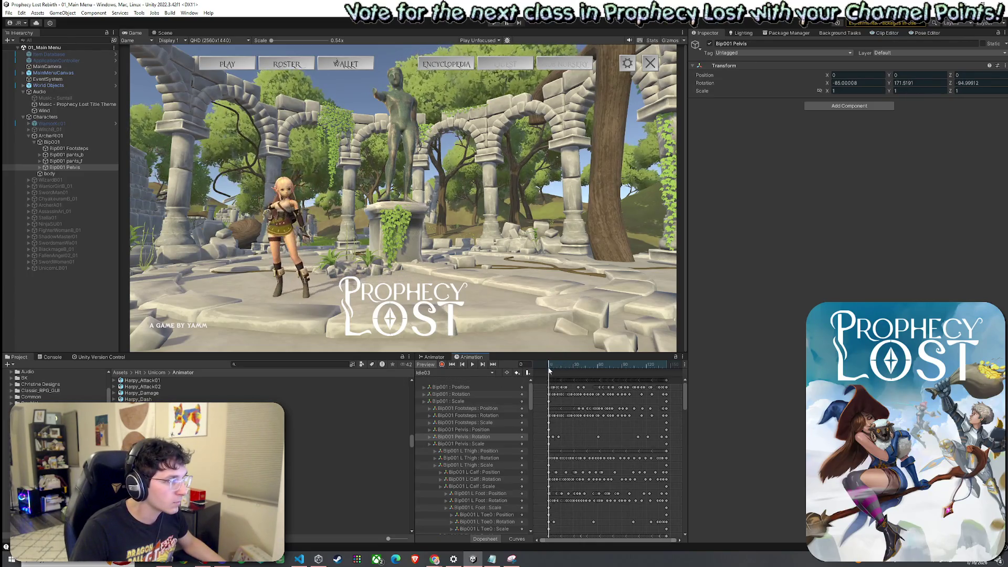
{"action": "left_click", "coordinate": [433, 357]}
{"action": "left_click", "coordinate": [570, 395]}
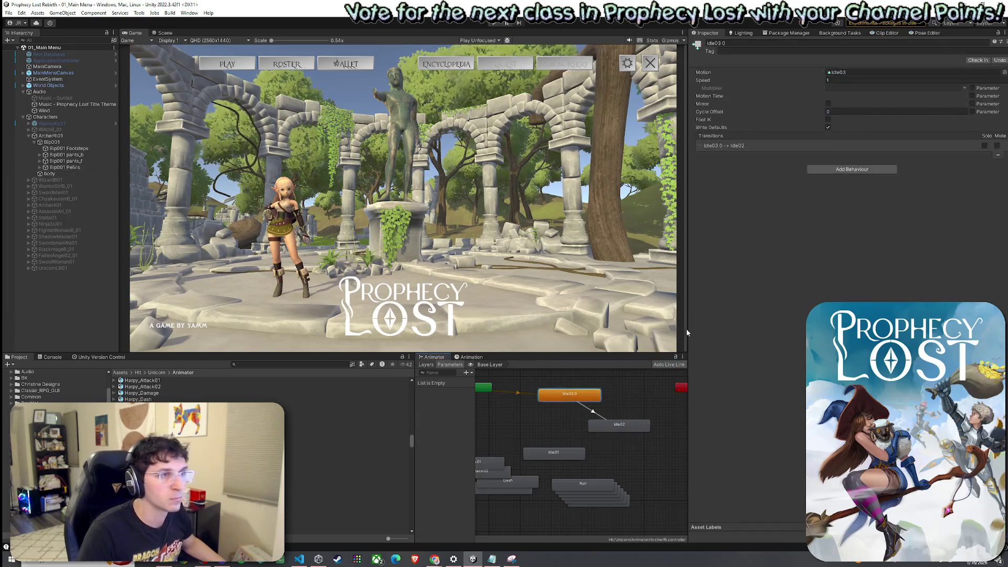
- Locate the Idle 03 clip from the Motion field and set its Cycle Offset to 0.05
{"action": "left_click", "coordinate": [840, 72]}
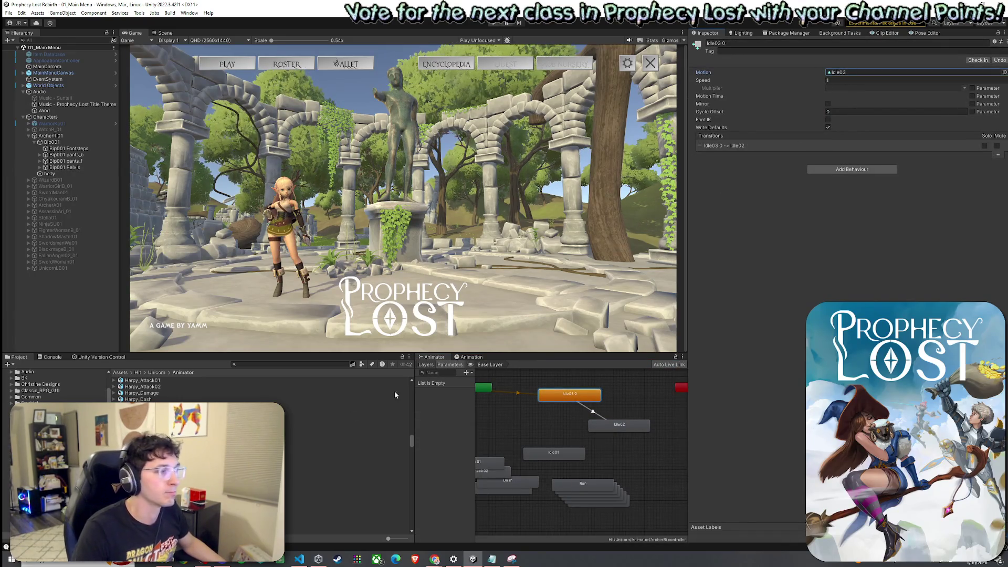
{"action": "left_click", "coordinate": [347, 455]}
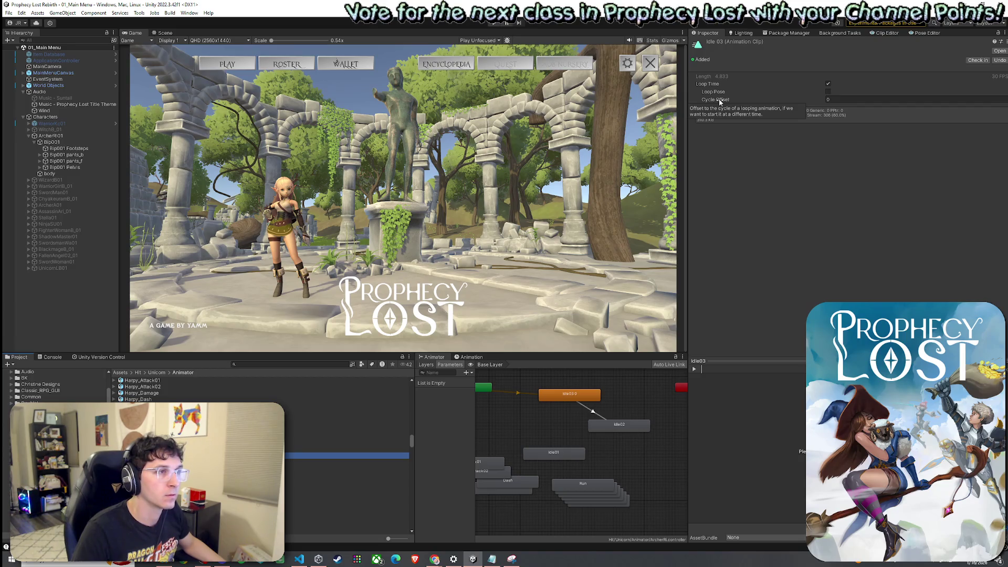
{"action": "left_click", "coordinate": [813, 103]}
{"action": "type", "text": "0.05"}
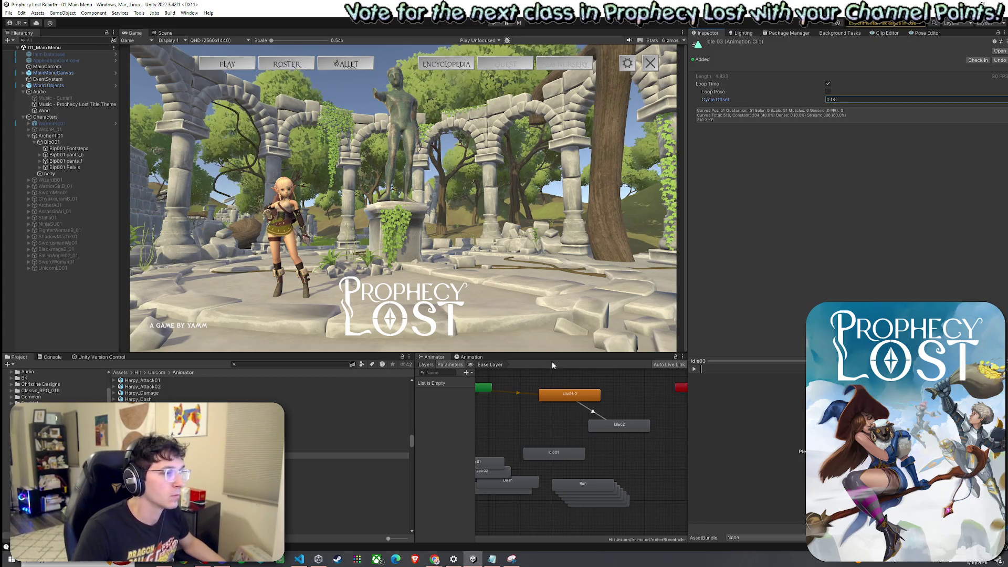
- Bring the animation timeline back up with ArcherRi01 selected
{"action": "left_click", "coordinate": [462, 357]}
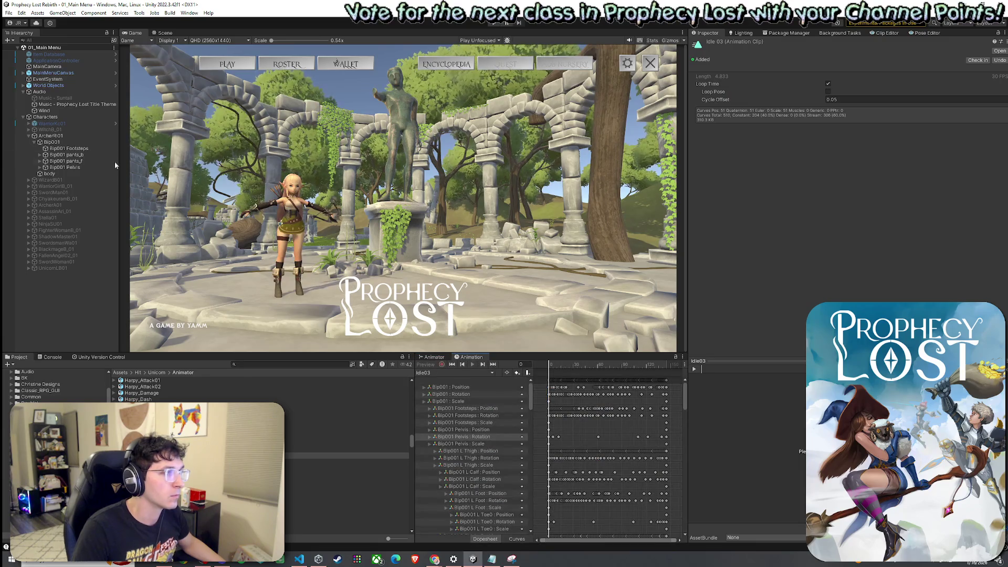
{"action": "left_click", "coordinate": [51, 136]}
{"action": "left_click", "coordinate": [454, 372]}
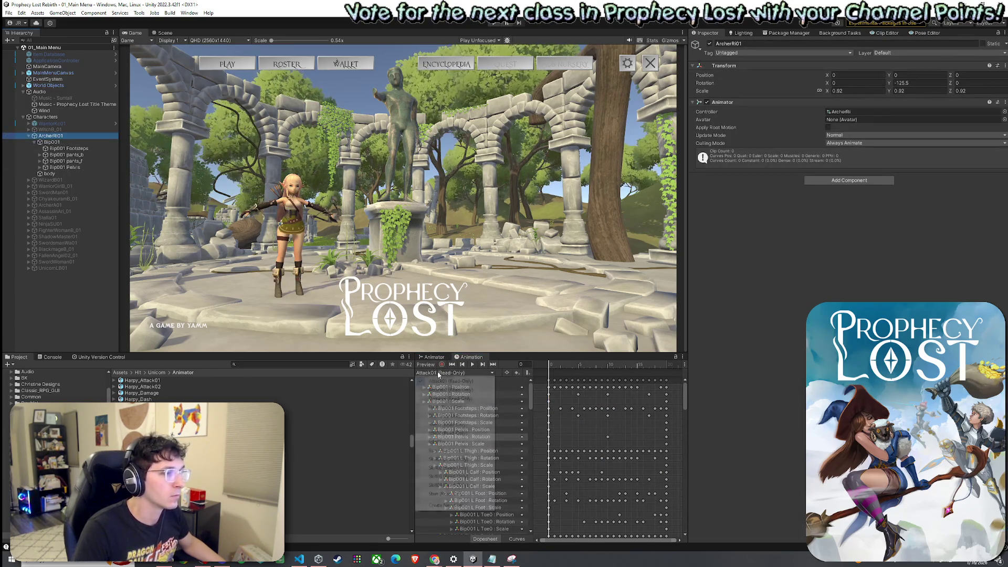
- Play the Idle03 clip, preview the archer's pose at frame 9, then inspect her Idle03 0 state
{"action": "left_click", "coordinate": [434, 441]}
{"action": "left_click", "coordinate": [471, 366]}
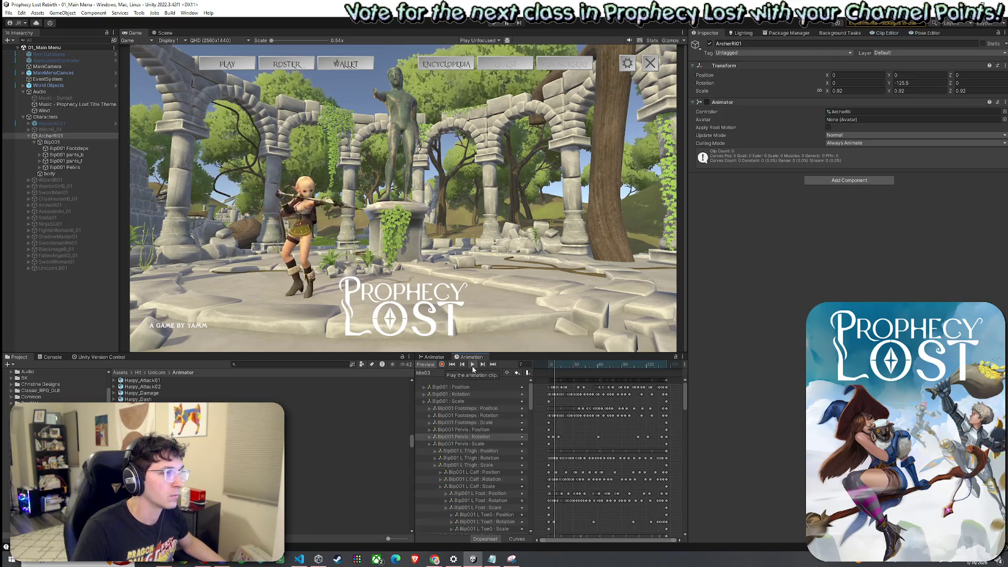
{"action": "left_click", "coordinate": [431, 365]}
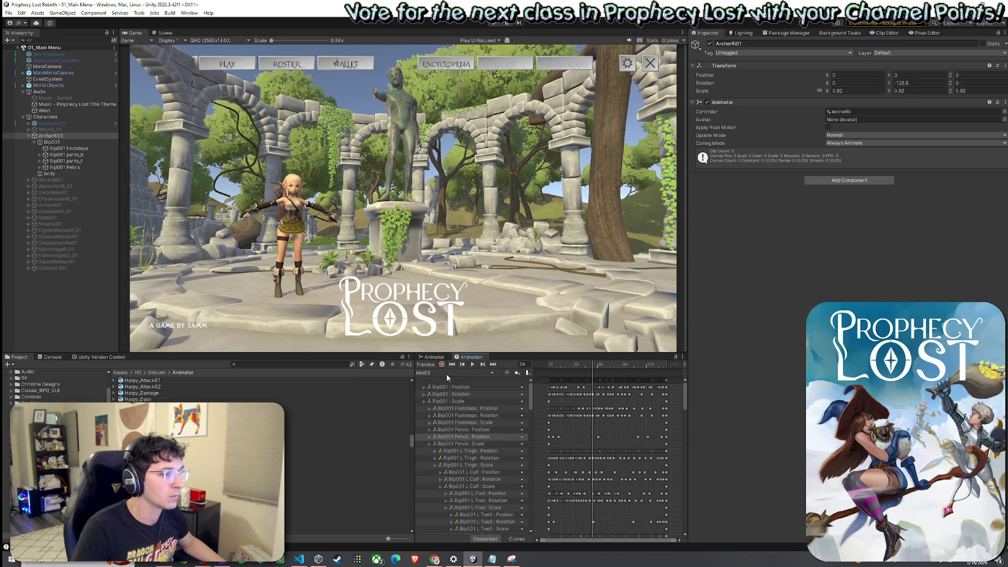
{"action": "left_click", "coordinate": [549, 366]}
{"action": "mouse_move", "coordinate": [550, 366]}
{"action": "left_mouse_down"}
{"action": "mouse_move", "coordinate": [586, 375]}
{"action": "mouse_move", "coordinate": [543, 373]}
{"action": "left_mouse_up"}
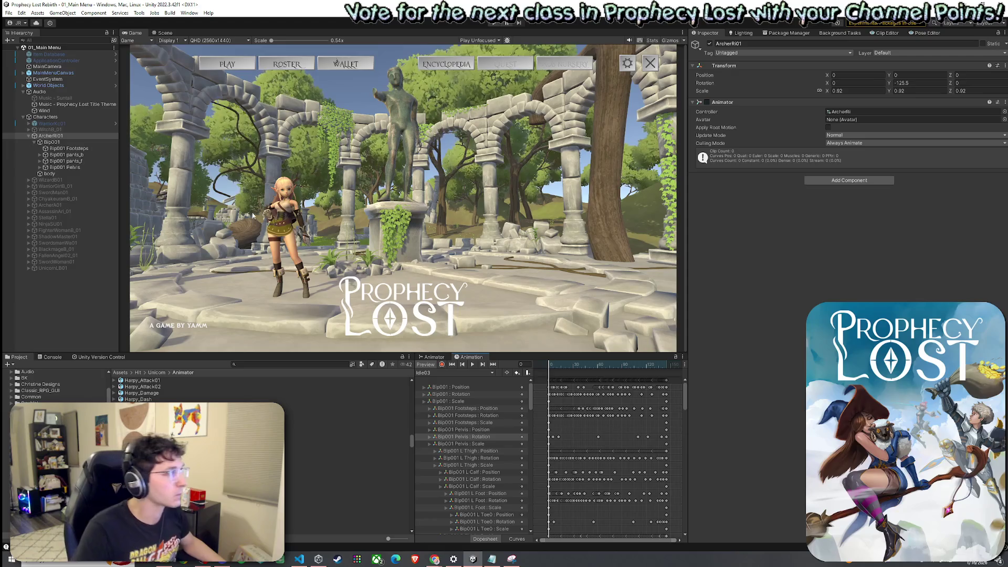
{"action": "left_click", "coordinate": [29, 135]}
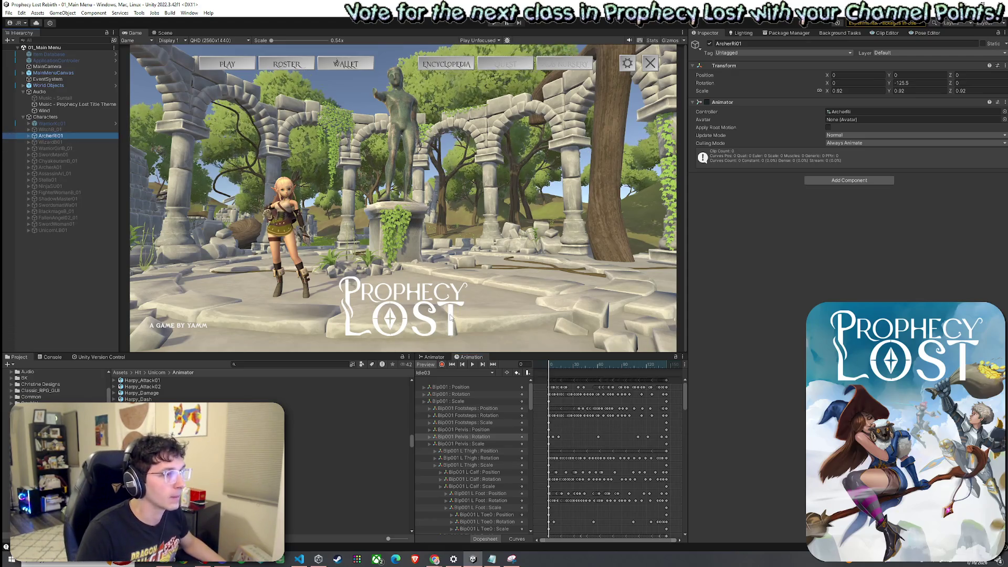
{"action": "left_click", "coordinate": [570, 394]}
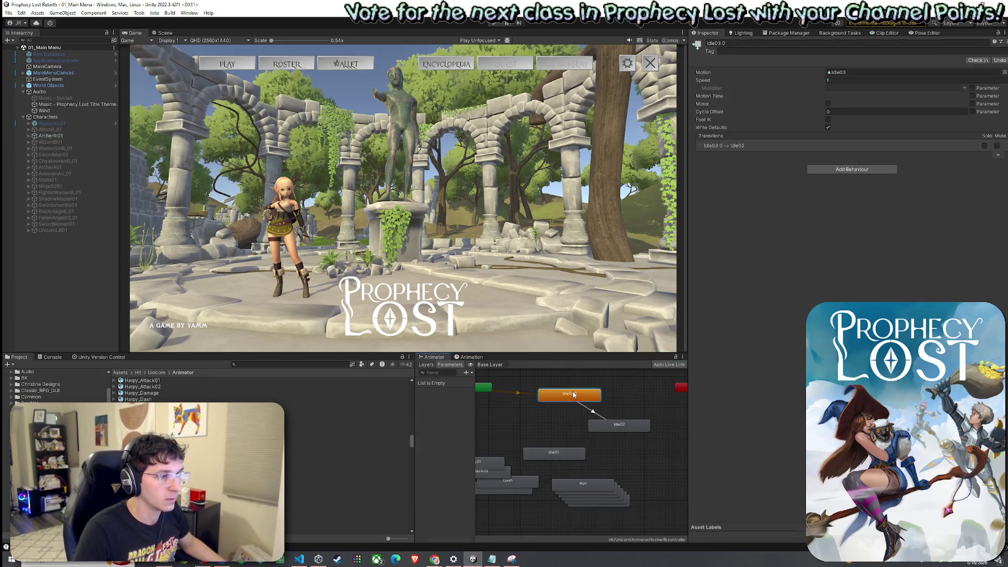
- Open the Idle03 clip from the Motion field and reset its Cycle Offset to 0
{"action": "double_click", "coordinate": [851, 72]}
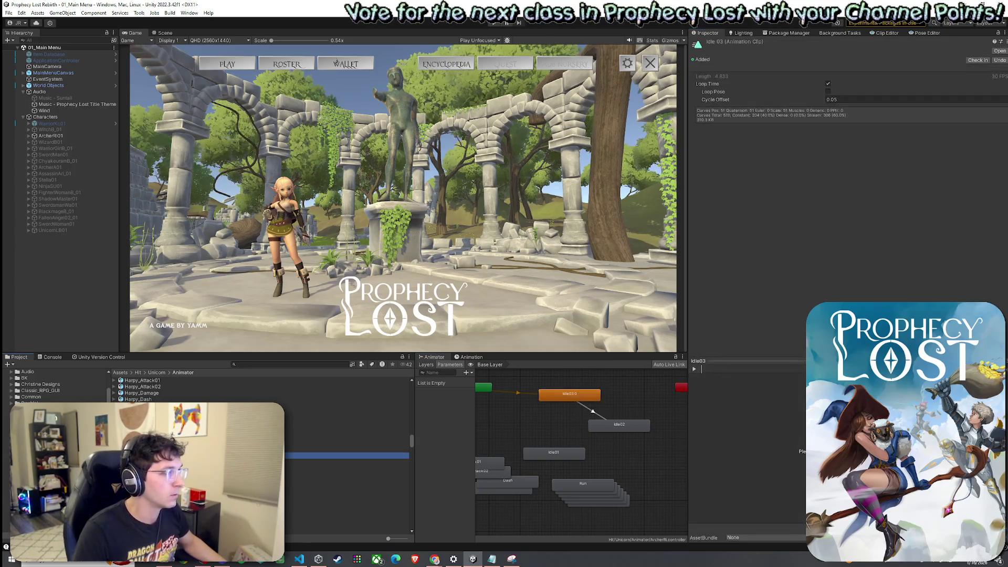
{"action": "left_click", "coordinate": [843, 99]}
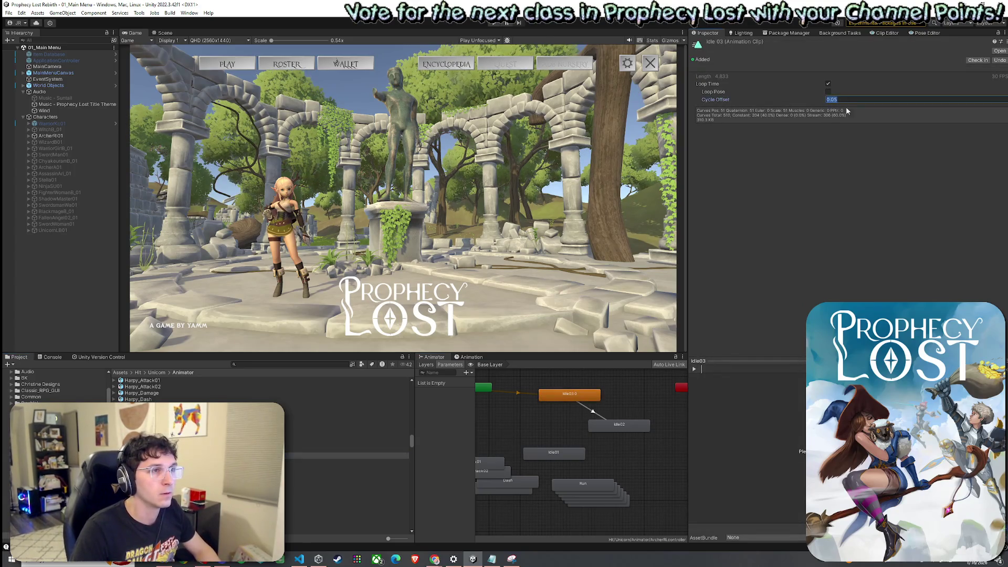
{"action": "type", "text": "0"}
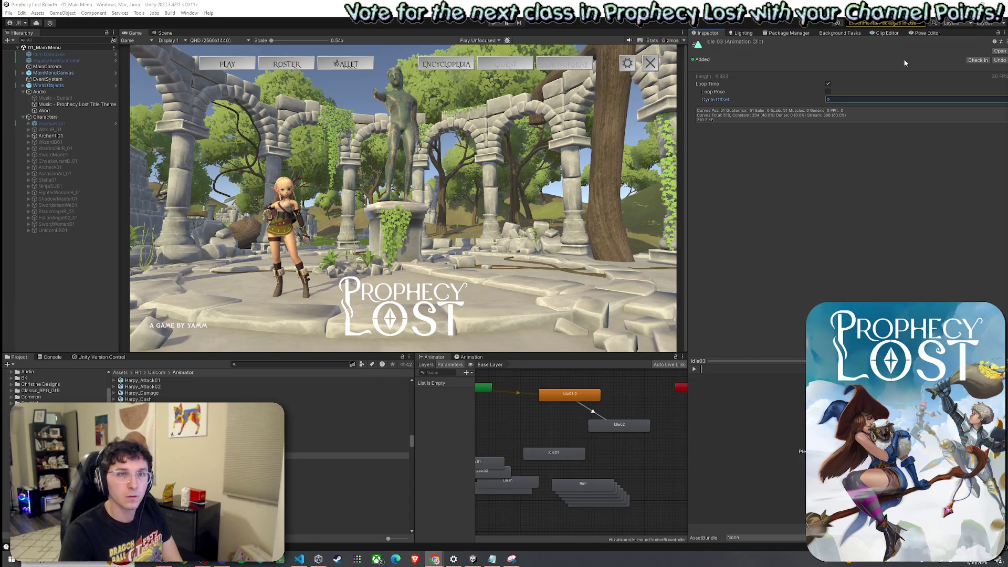
{"action": "left_click", "coordinate": [9, 12]}
- Save the scene, then return focus to Unity and save it once more
{"action": "left_click", "coordinate": [21, 51]}
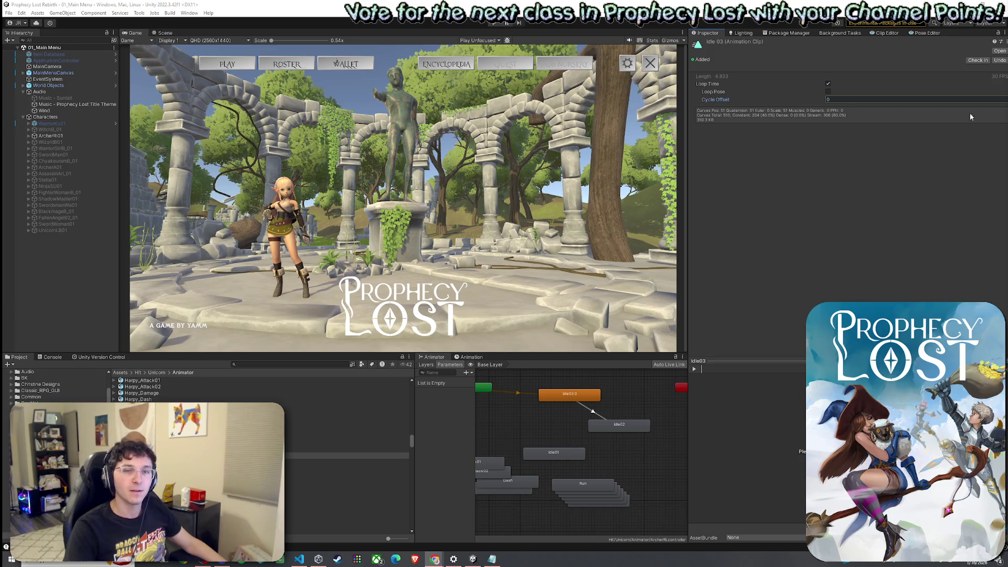
{"action": "left_click", "coordinate": [232, 11]}
{"action": "left_click", "coordinate": [10, 14]}
{"action": "left_click", "coordinate": [11, 15]}
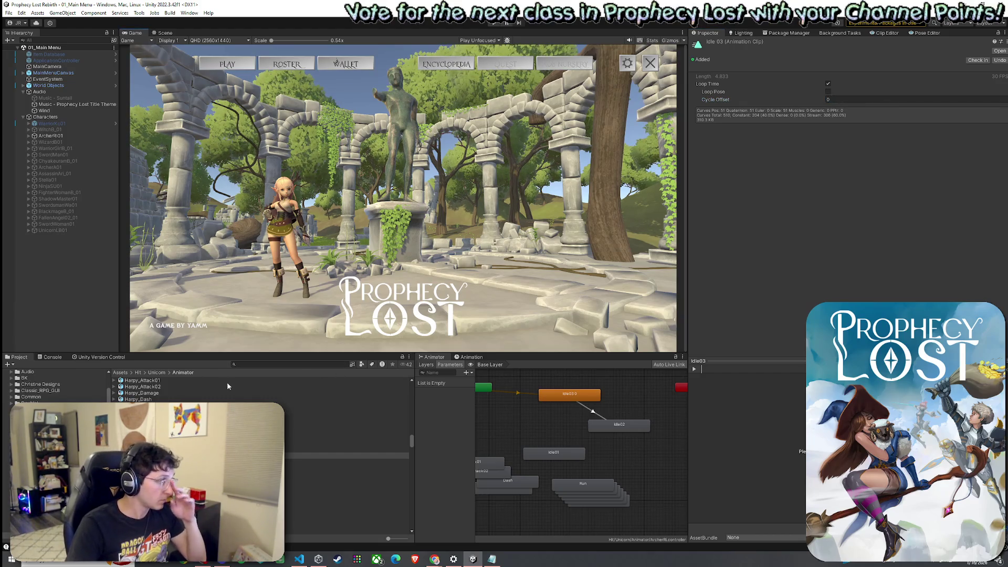
- Search the project Assets for 'bow shot' restricted to AudioClip assets
{"action": "left_click", "coordinate": [120, 372]}
{"action": "type", "text": "bow shot"}
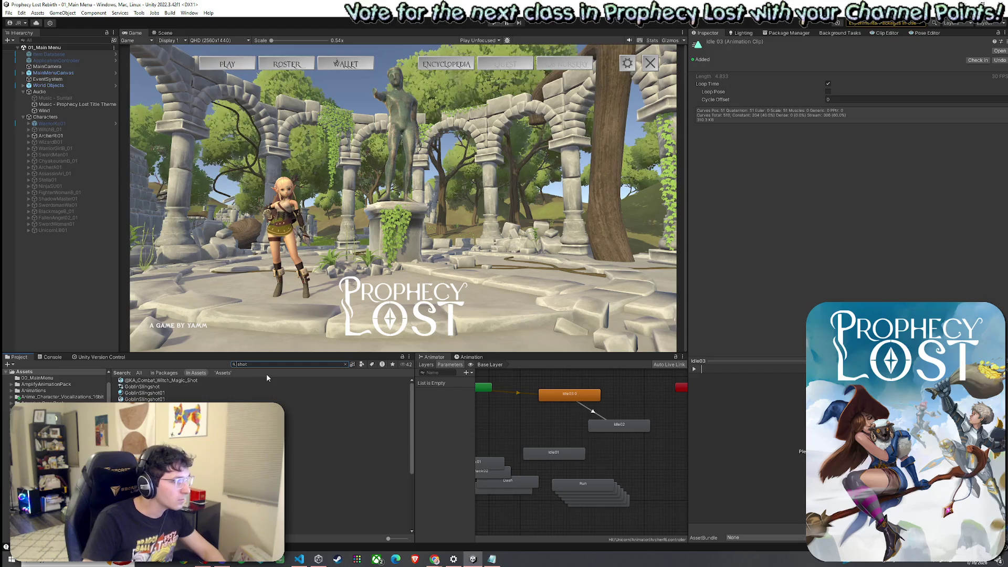
{"action": "left_click", "coordinate": [362, 364]}
{"action": "left_click", "coordinate": [365, 366]}
{"action": "left_click", "coordinate": [365, 366]}
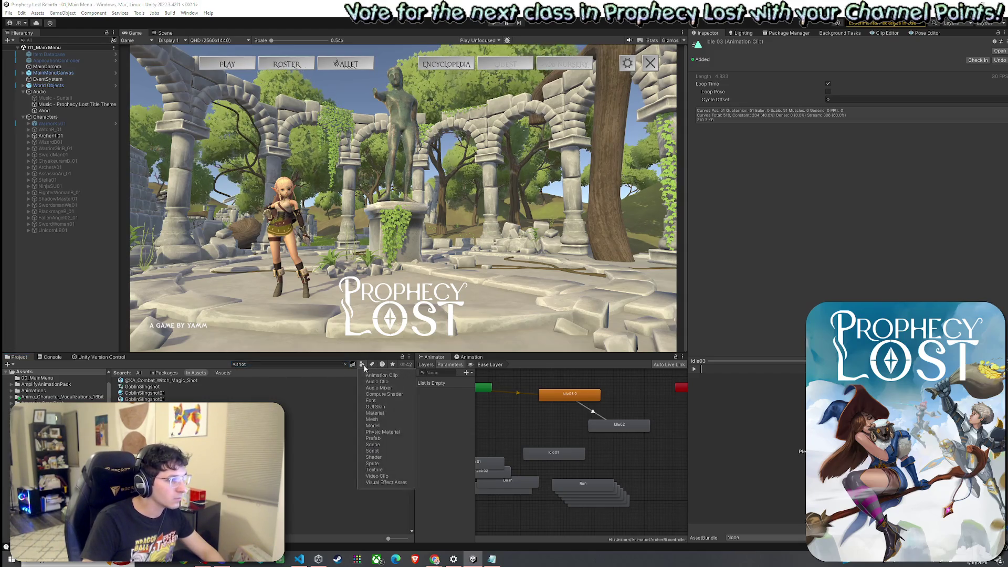
{"action": "left_click", "coordinate": [378, 380]}
{"action": "left_click", "coordinate": [184, 382]}
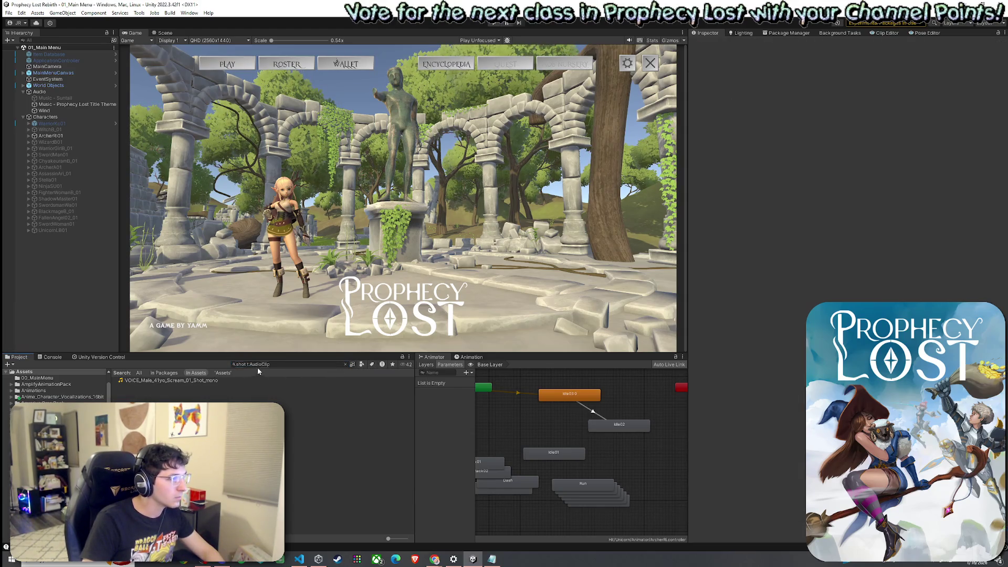
- Change the search to 'arrow', preview the BOW_Release_Arrow sound clips, then reselect the archer's timeline
{"action": "double_click", "coordinate": [245, 364]}
{"action": "type", "text": "arrow"}
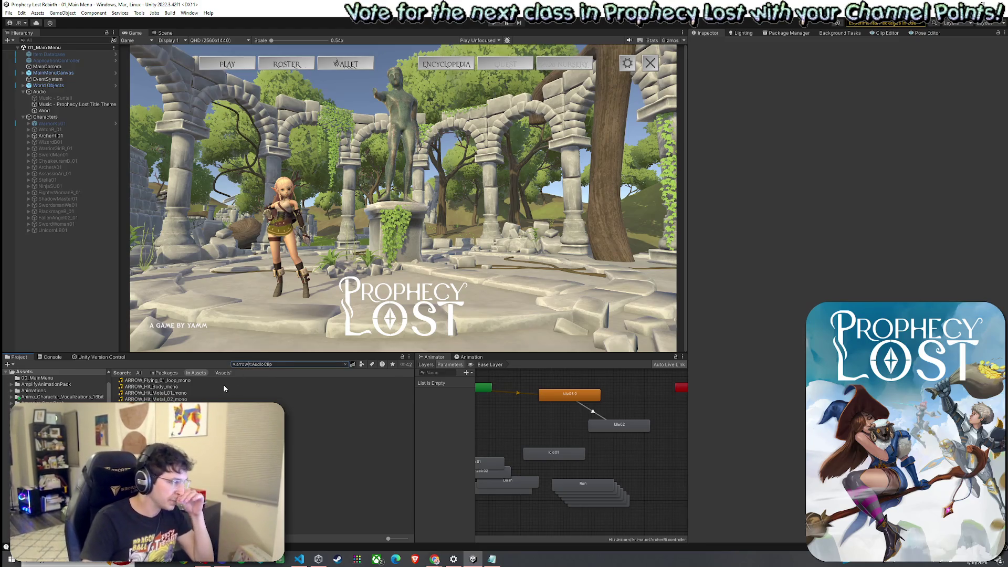
{"action": "left_click", "coordinate": [157, 437]}
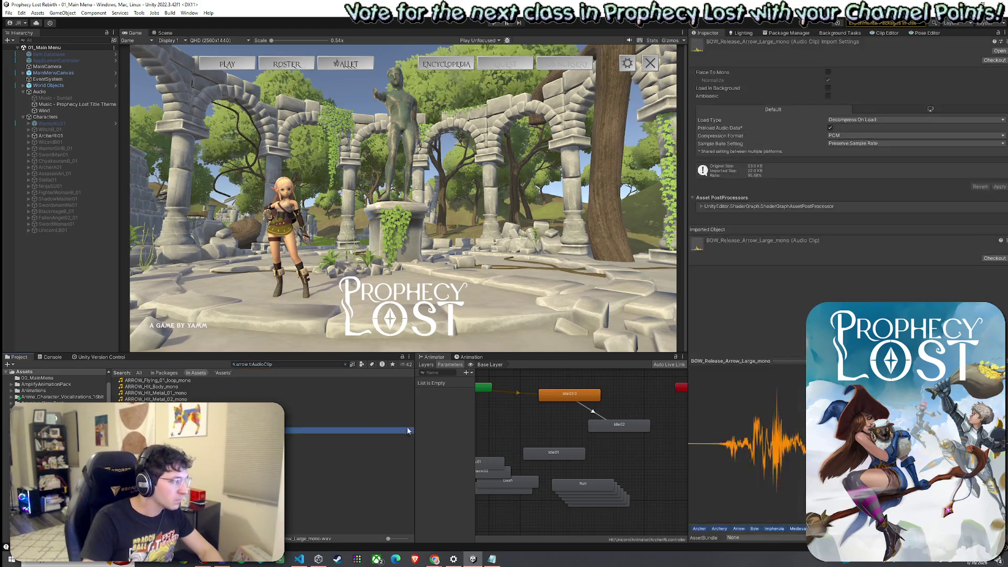
{"action": "left_click", "coordinate": [833, 285]}
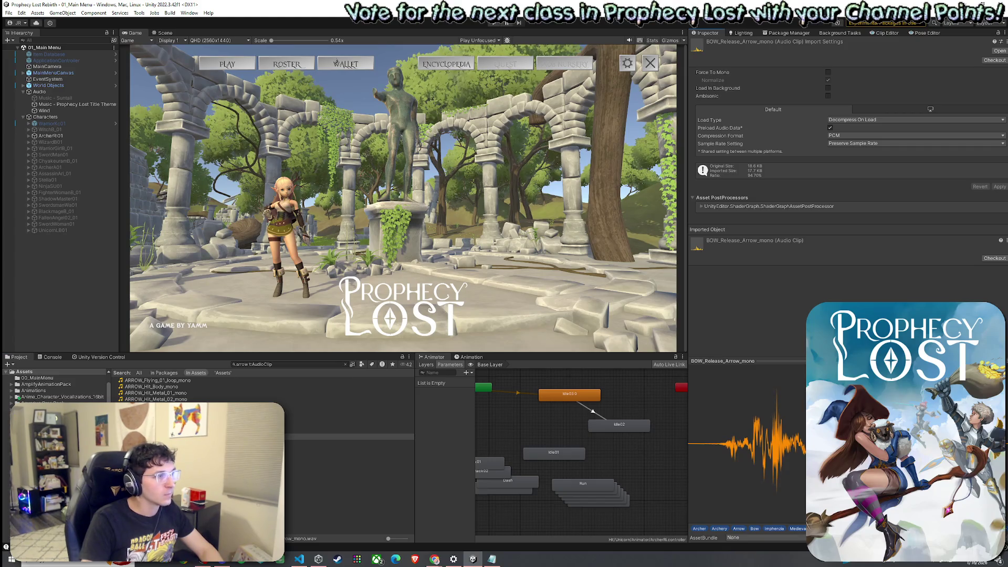
{"action": "left_click", "coordinate": [400, 430]}
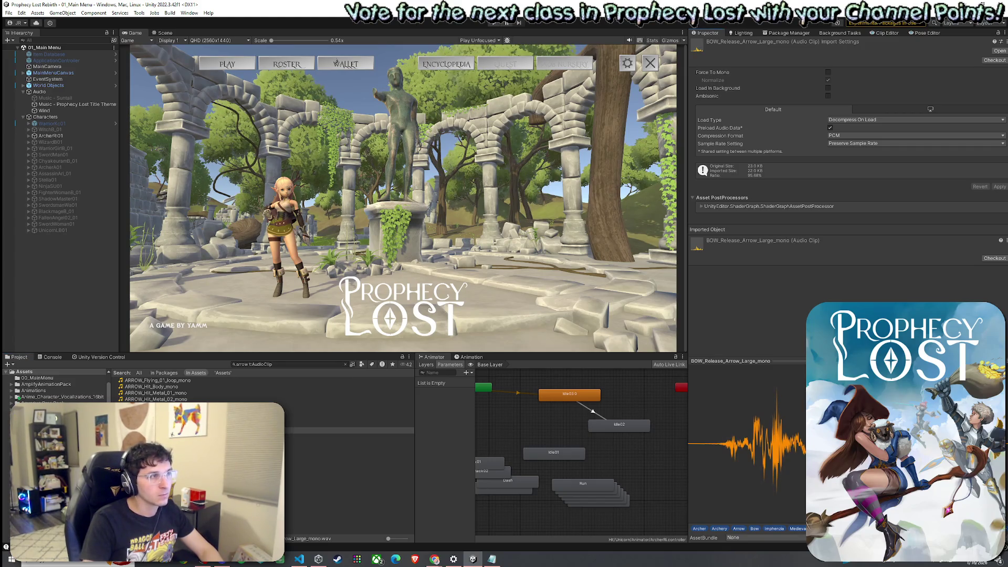
{"action": "left_click", "coordinate": [368, 437]}
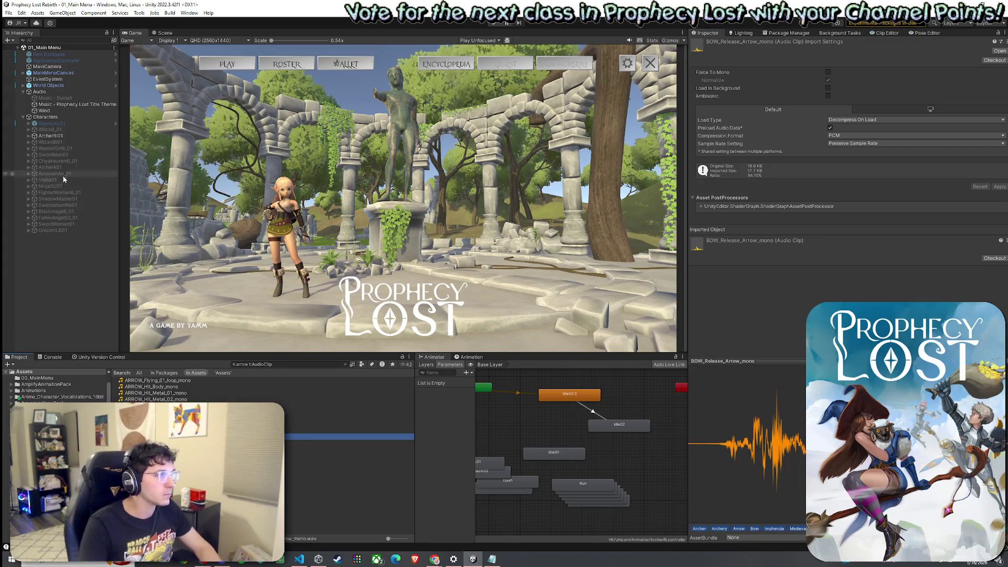
{"action": "left_click", "coordinate": [64, 135]}
{"action": "key", "text": "ctrl+6"}
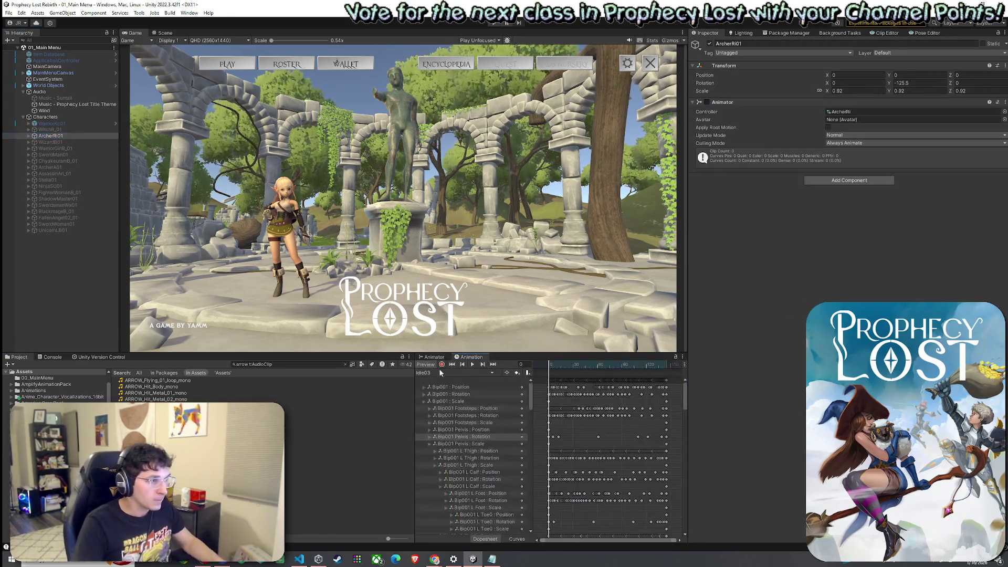
- Enable the Idle03 preview on the archer and step it to frame 12, then return to the Scene view
{"action": "left_click", "coordinate": [425, 364]}
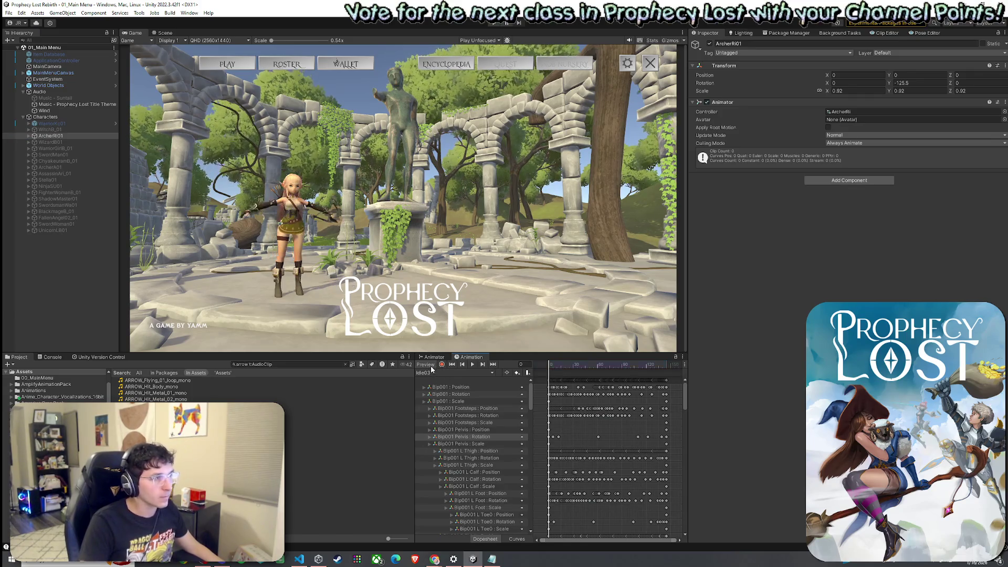
{"action": "left_click", "coordinate": [550, 368]}
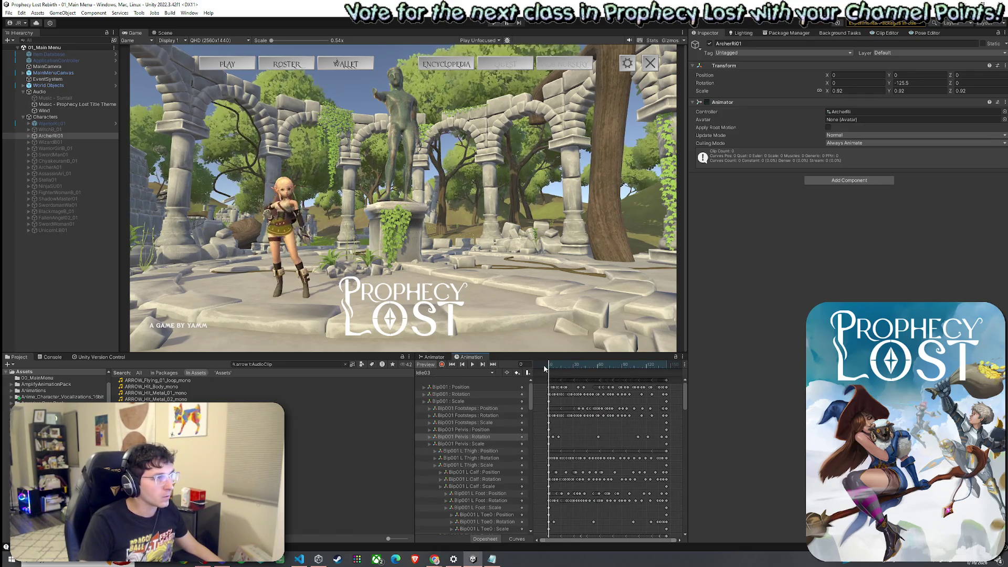
{"action": "mouse_move", "coordinate": [550, 367]}
{"action": "left_mouse_down"}
{"action": "mouse_move", "coordinate": [559, 371]}
{"action": "mouse_move", "coordinate": [544, 374]}
{"action": "mouse_move", "coordinate": [566, 378]}
{"action": "mouse_move", "coordinate": [546, 379]}
{"action": "left_mouse_up"}
{"action": "key", "text": "ctrl+1"}
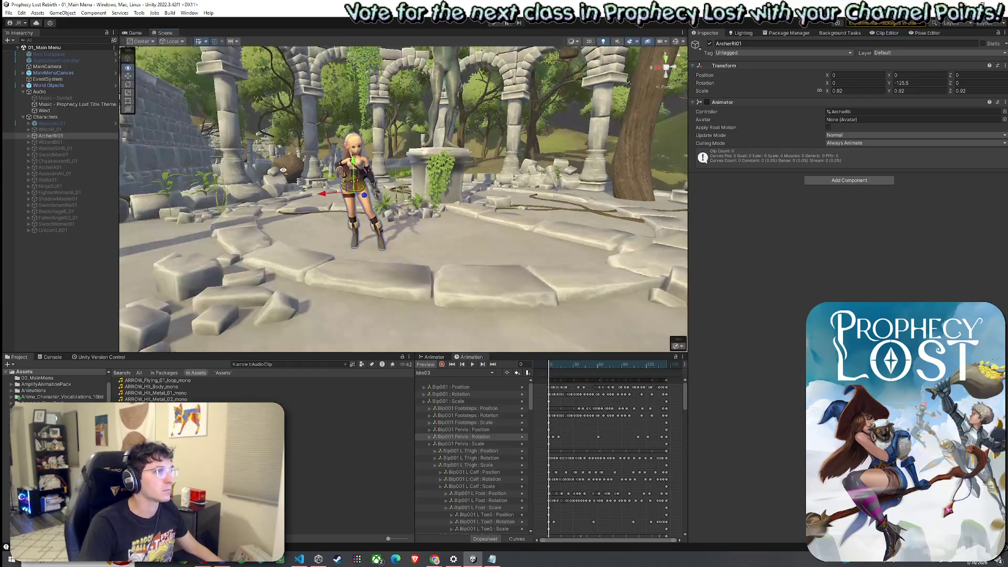
- Frame the archer in the Scene view and scrub Idle03 to where she draws the bow
{"action": "left_click_drag", "start_coordinate": [323, 161], "coordinate": [270, 158]}
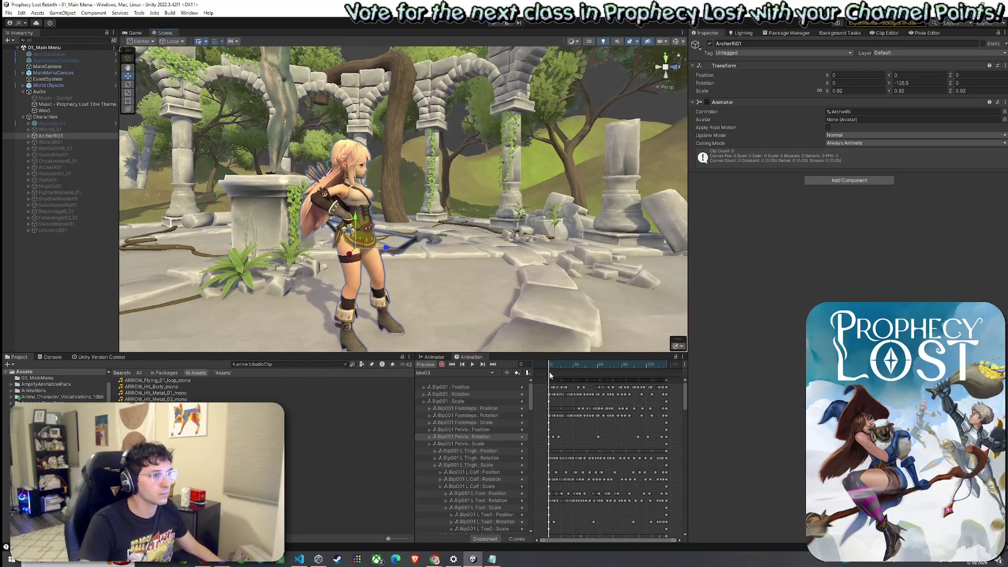
{"action": "left_click_drag", "start_coordinate": [550, 367], "coordinate": [555, 371]}
{"action": "mouse_move", "coordinate": [341, 247]}
{"action": "left_mouse_down"}
{"action": "mouse_move", "coordinate": [321, 265]}
{"action": "mouse_move", "coordinate": [539, 276]}
{"action": "mouse_move", "coordinate": [414, 271]}
{"action": "left_mouse_up"}
{"action": "key", "text": "f"}
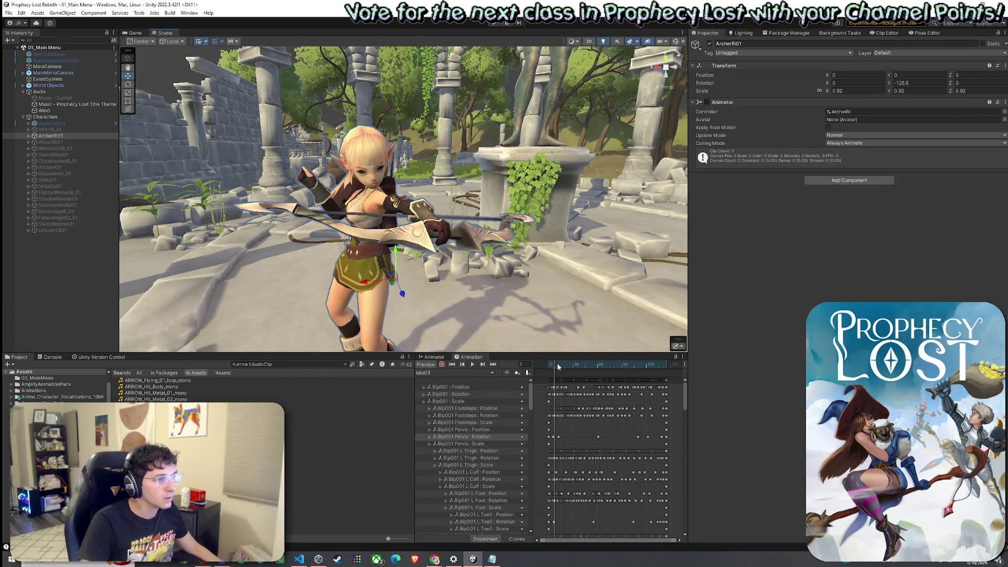
{"action": "left_click", "coordinate": [548, 366]}
{"action": "mouse_move", "coordinate": [549, 368]}
{"action": "left_mouse_down"}
{"action": "mouse_move", "coordinate": [559, 368]}
{"action": "mouse_move", "coordinate": [546, 371]}
{"action": "left_mouse_up"}
- Play the Idle03 clip, then stop and scrub to frame 6 where she holds the bow
{"action": "left_click", "coordinate": [472, 364]}
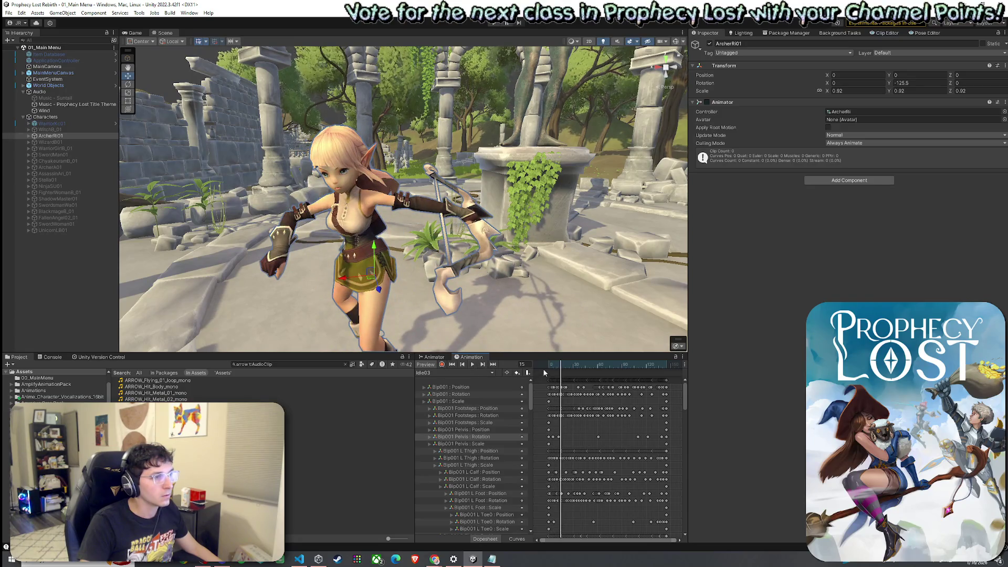
{"action": "left_click", "coordinate": [471, 364]}
{"action": "left_click", "coordinate": [469, 365]}
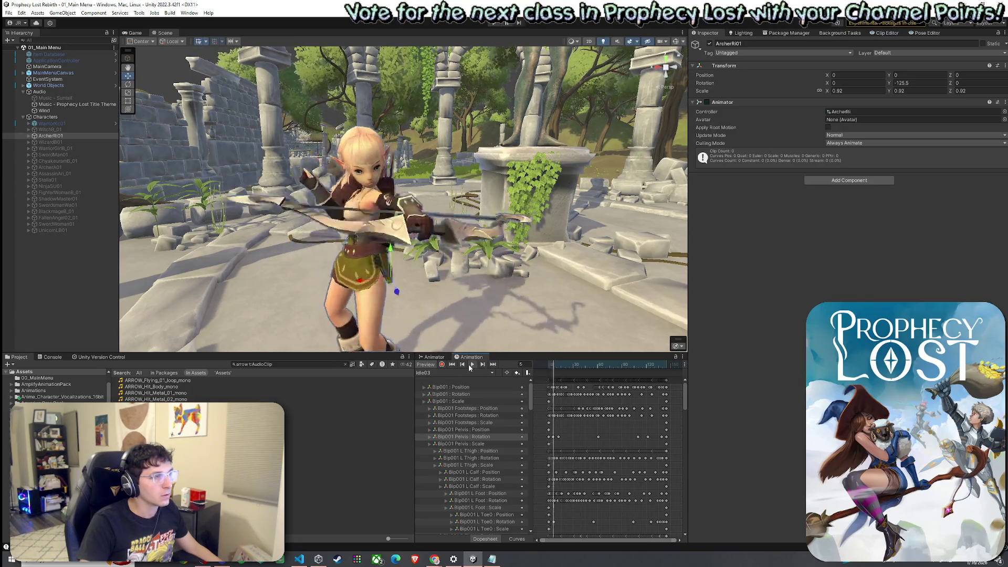
{"action": "left_click", "coordinate": [550, 369]}
{"action": "left_click_drag", "start_coordinate": [550, 369], "coordinate": [554, 369]}
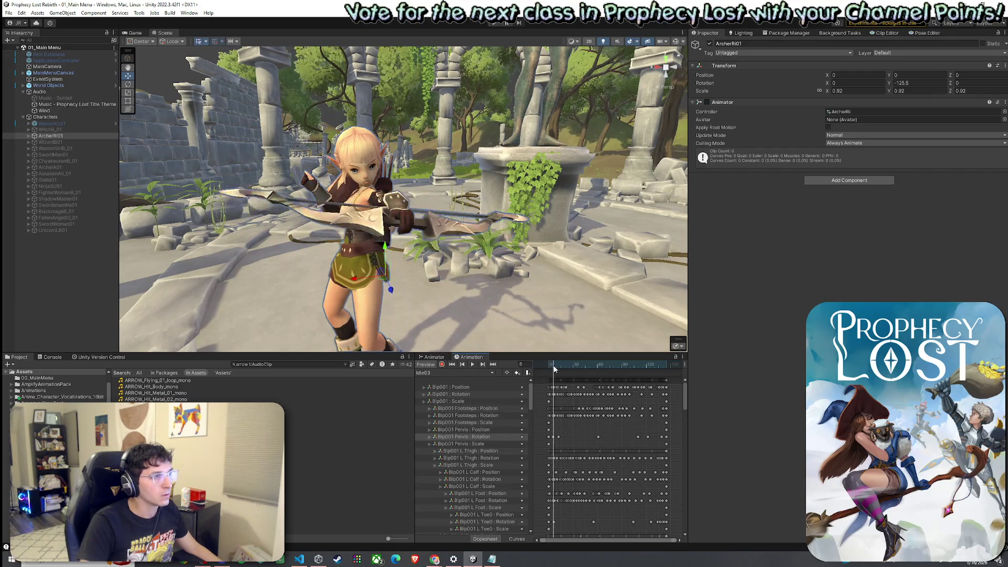
- Add an animation event at the current frame of the idle timeline, then reselect ArcherRI01
{"action": "right_click", "coordinate": [553, 370]}
{"action": "left_click", "coordinate": [578, 374]}
{"action": "left_click", "coordinate": [808, 64]}
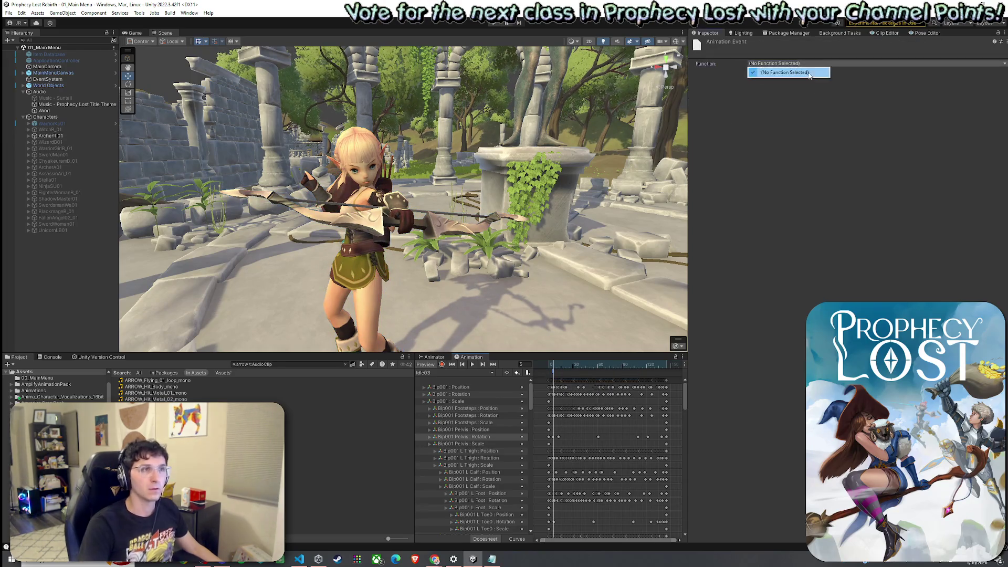
{"action": "left_click", "coordinate": [809, 73]}
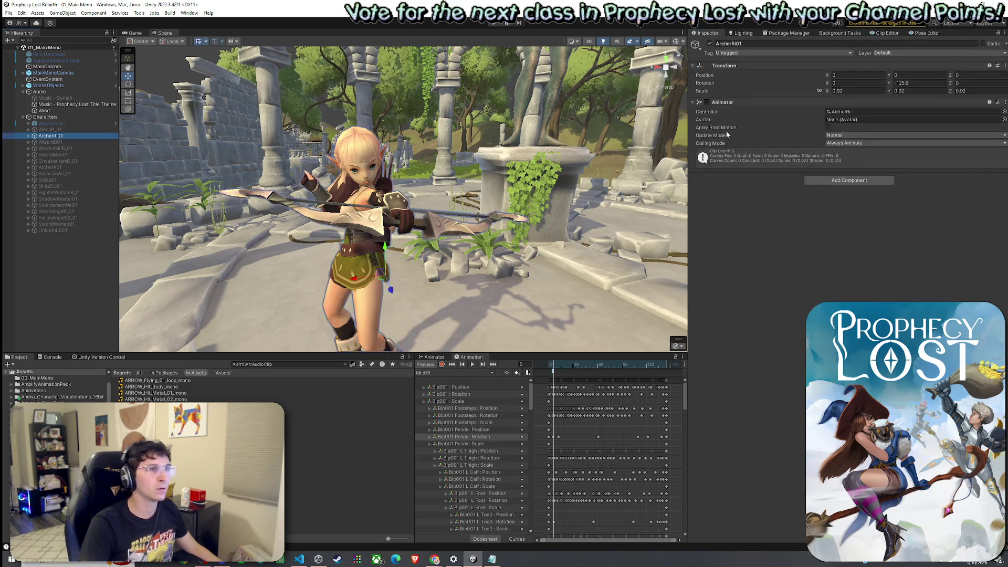
- Attach the Main Menu Animation Event Controller script, collapse it, then attach an Audio Source
{"action": "left_click", "coordinate": [840, 180]}
{"action": "type", "text": "MainMenu"}
{"action": "left_click", "coordinate": [851, 214]}
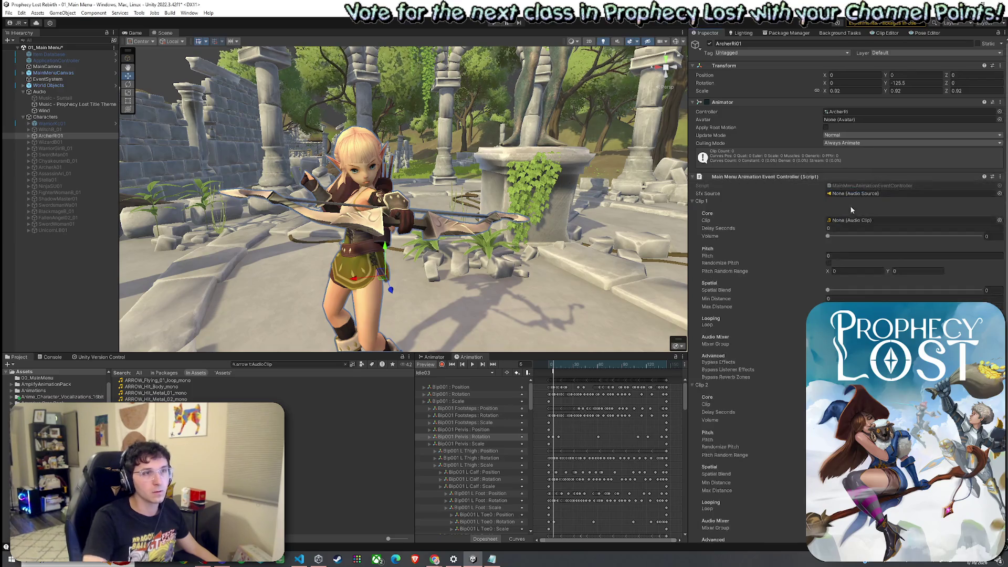
{"action": "left_click", "coordinate": [741, 174]}
{"action": "left_click", "coordinate": [861, 190]}
{"action": "type", "text": "audiosour"}
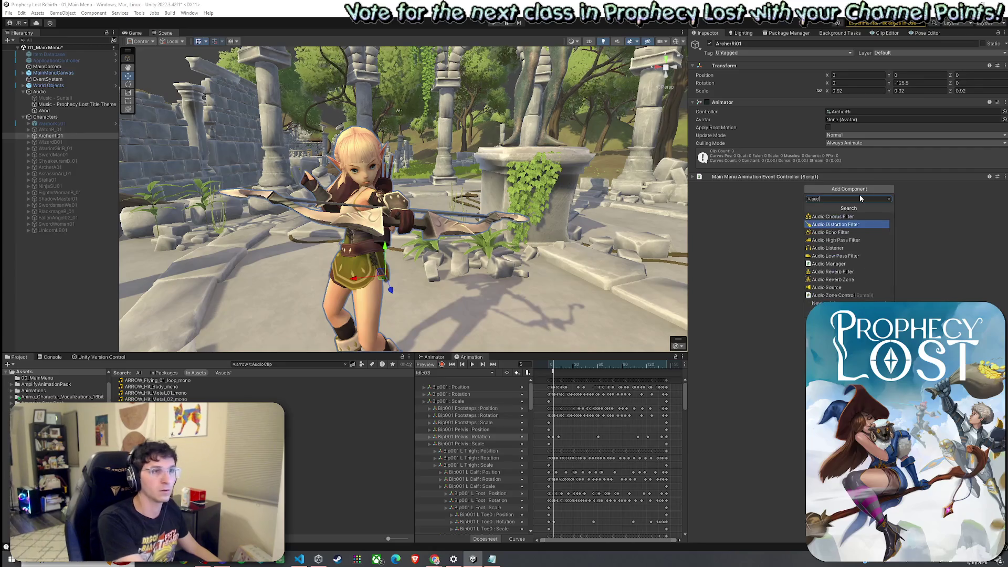
{"action": "left_click", "coordinate": [853, 215]}
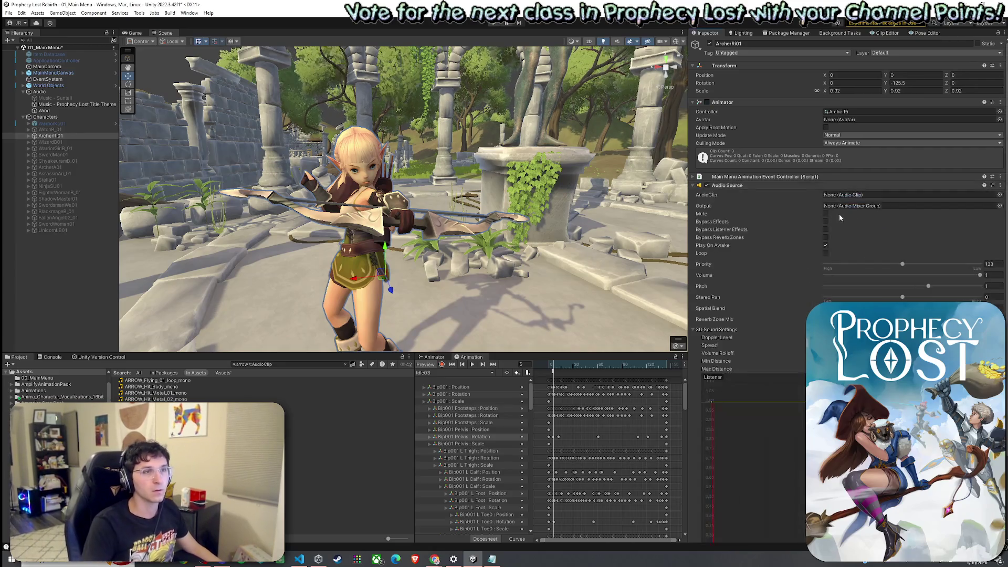
- Move the Audio Source above the event controller and assign BOW_Release_Arrow_mono to Clip 1
{"action": "left_click", "coordinate": [716, 186]}
{"action": "left_click_drag", "start_coordinate": [717, 186], "coordinate": [741, 177]}
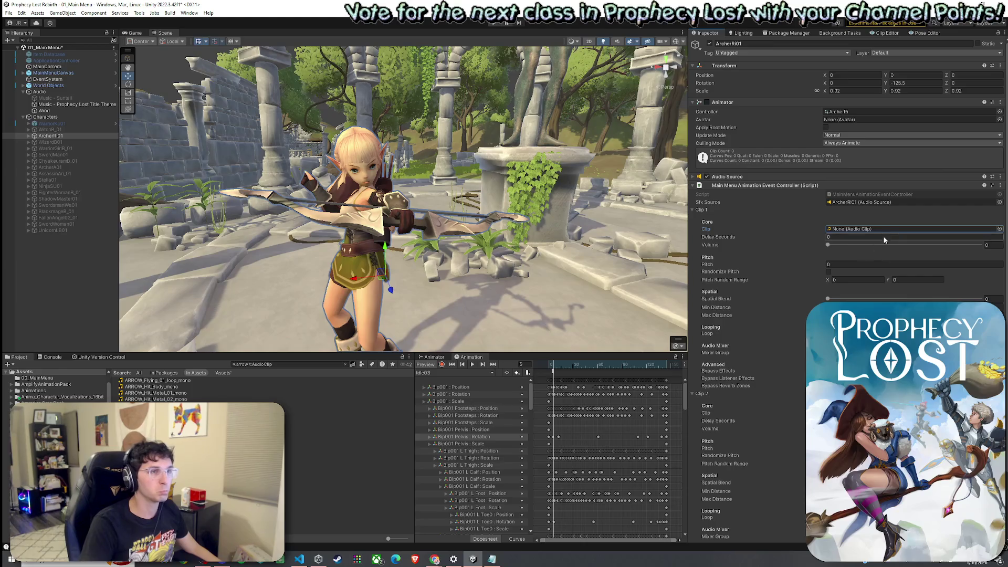
{"action": "left_click", "coordinate": [999, 229]}
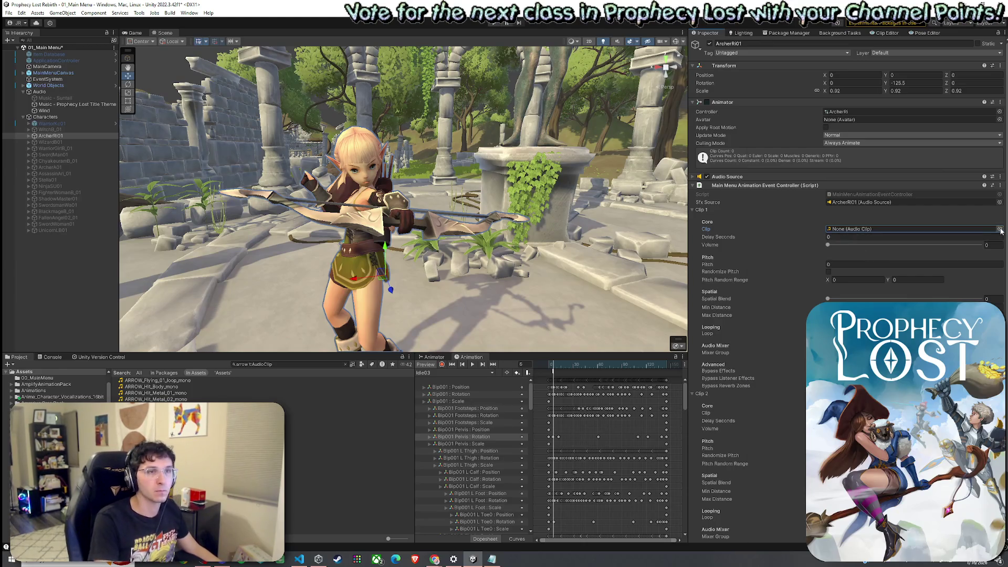
{"action": "key", "text": "Escape"}
{"action": "mouse_move", "coordinate": [158, 437]}
{"action": "left_mouse_down"}
{"action": "mouse_move", "coordinate": [577, 315]}
{"action": "mouse_move", "coordinate": [924, 231]}
{"action": "left_mouse_up"}
- Set Clip 1's volume to 0.4 and its pitch to 1
{"action": "left_click", "coordinate": [992, 247]}
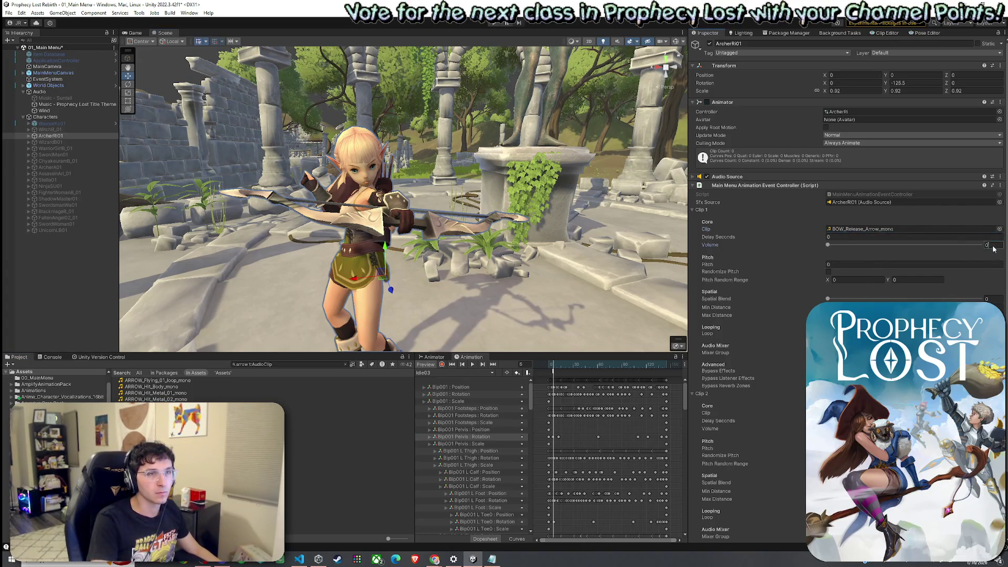
{"action": "type", "text": "0.4"}
{"action": "key", "text": "Return"}
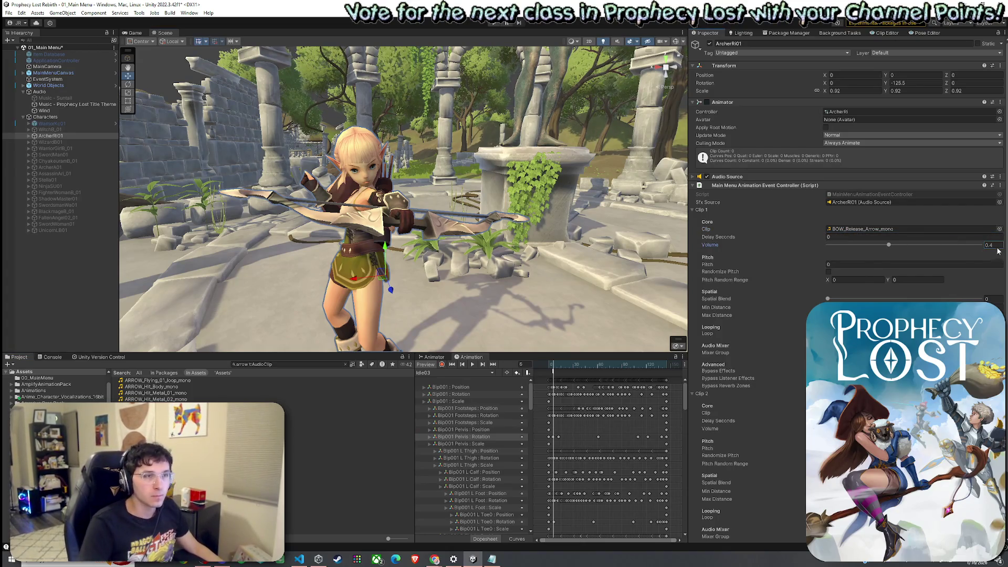
{"action": "left_click", "coordinate": [854, 265]}
{"action": "type", "text": "1"}
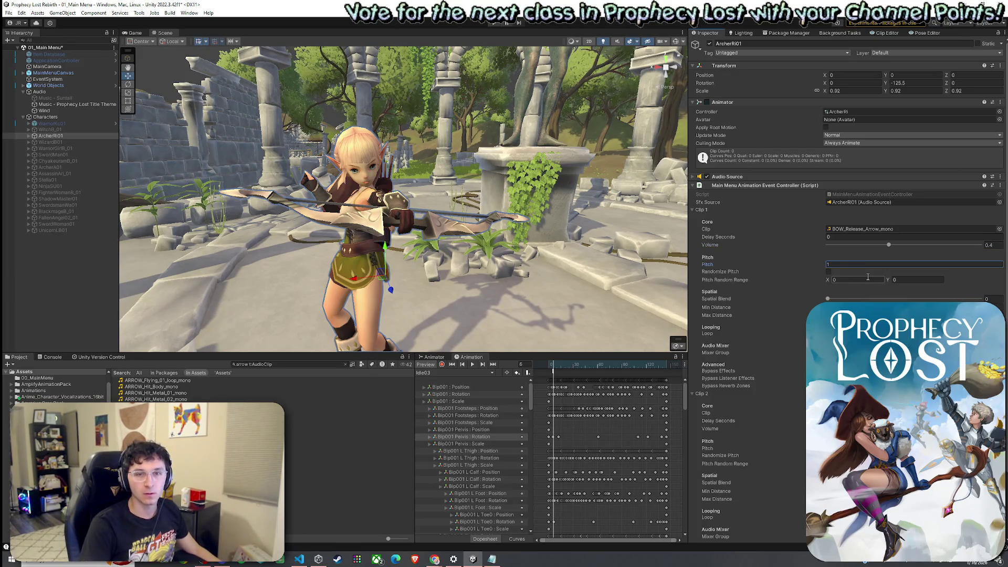
{"action": "key", "text": "alt+Tab"}
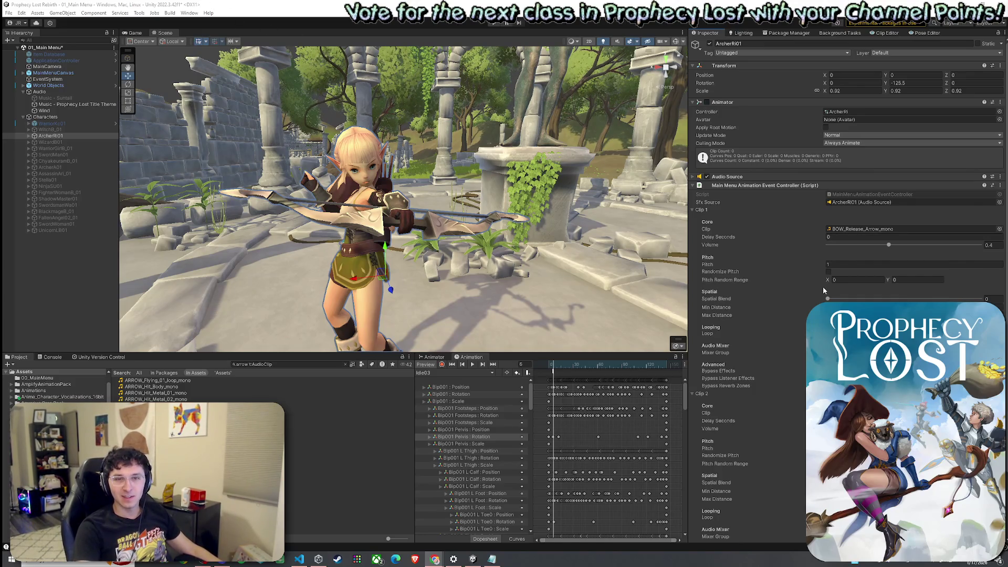
- Save the scene and frame the scene view closely on the archer
{"action": "left_click", "coordinate": [9, 13]}
{"action": "left_click", "coordinate": [32, 51]}
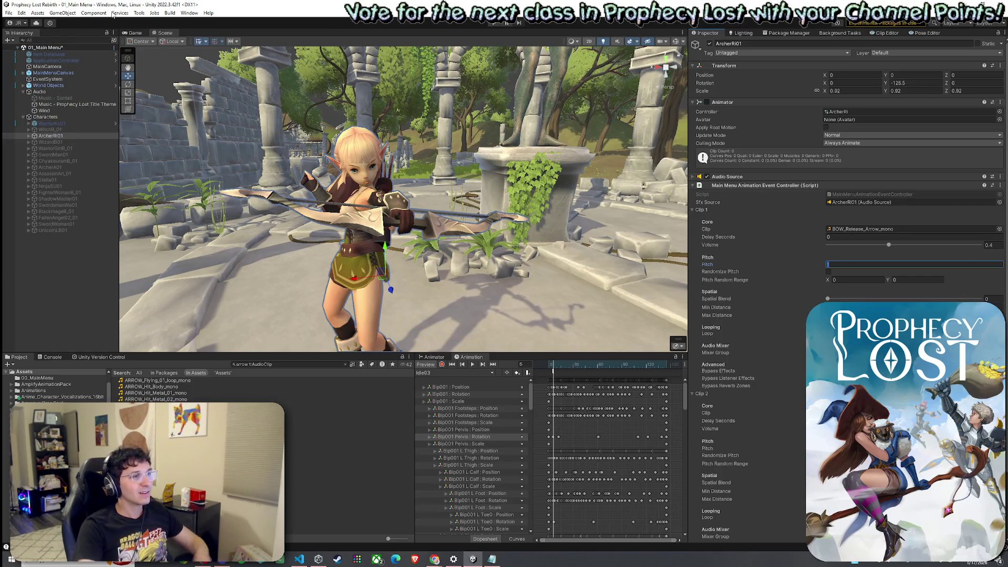
{"action": "left_click_drag", "start_coordinate": [553, 313], "coordinate": [503, 295]}
{"action": "key", "text": "f"}
- Scrub the idle animation to a later frame and add an animation event there
{"action": "left_click_drag", "start_coordinate": [553, 370], "coordinate": [612, 389]}
{"action": "right_click", "coordinate": [610, 373]}
{"action": "left_click", "coordinate": [616, 379]}
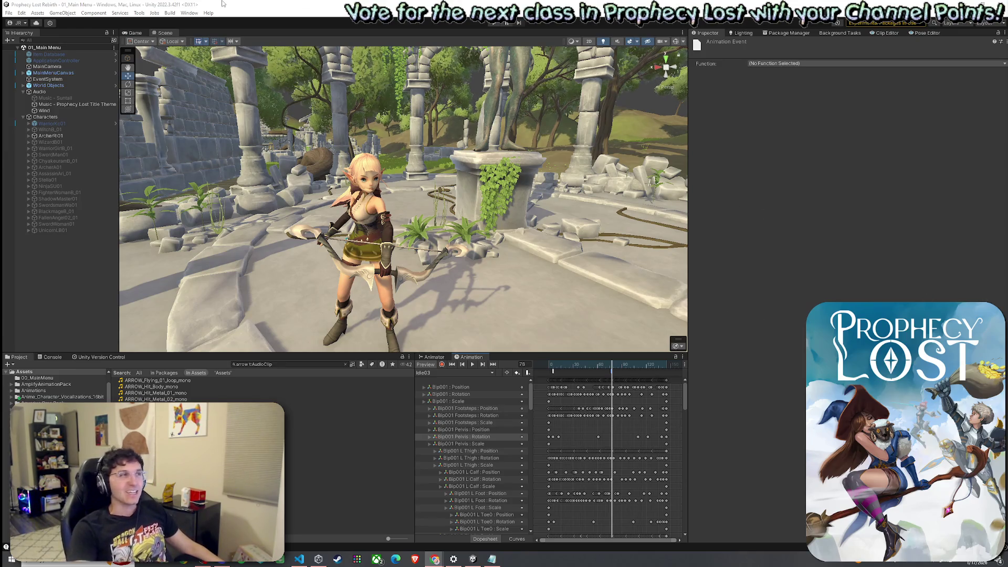
{"action": "left_click", "coordinate": [22, 12]}
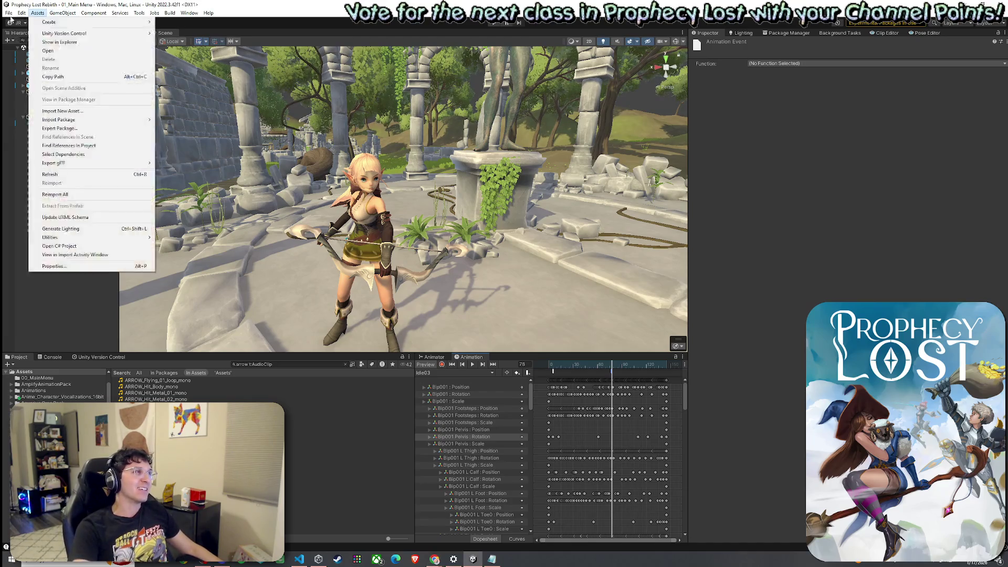
{"action": "key", "text": "Escape"}
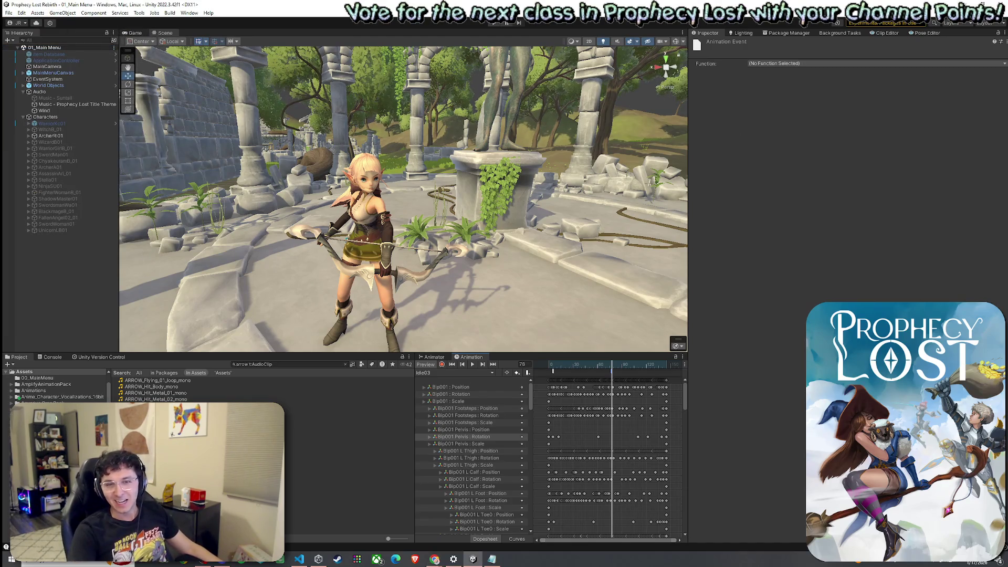
{"action": "key", "text": "alt+Tab"}
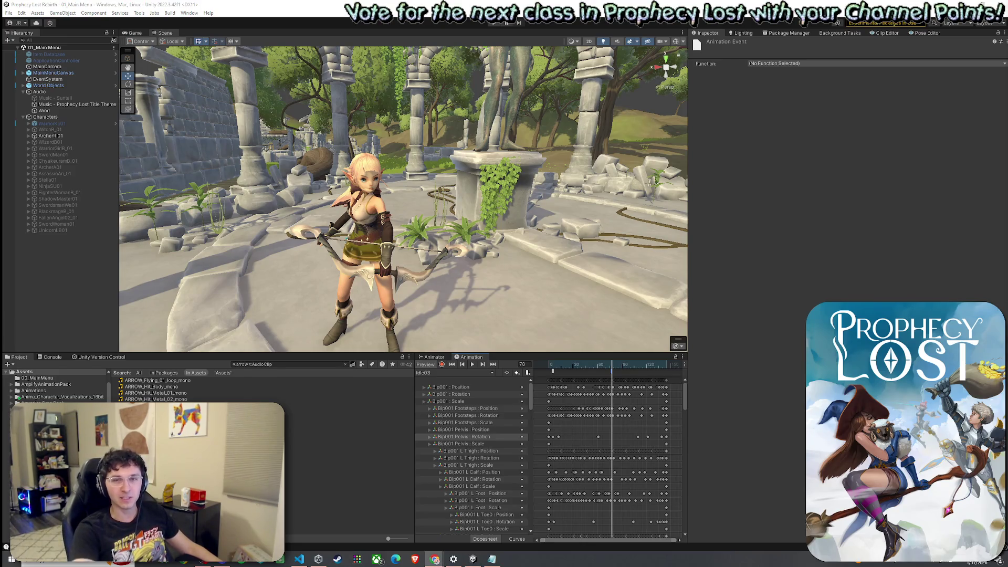
{"action": "left_click", "coordinate": [169, 13]}
{"action": "left_click", "coordinate": [21, 50]}
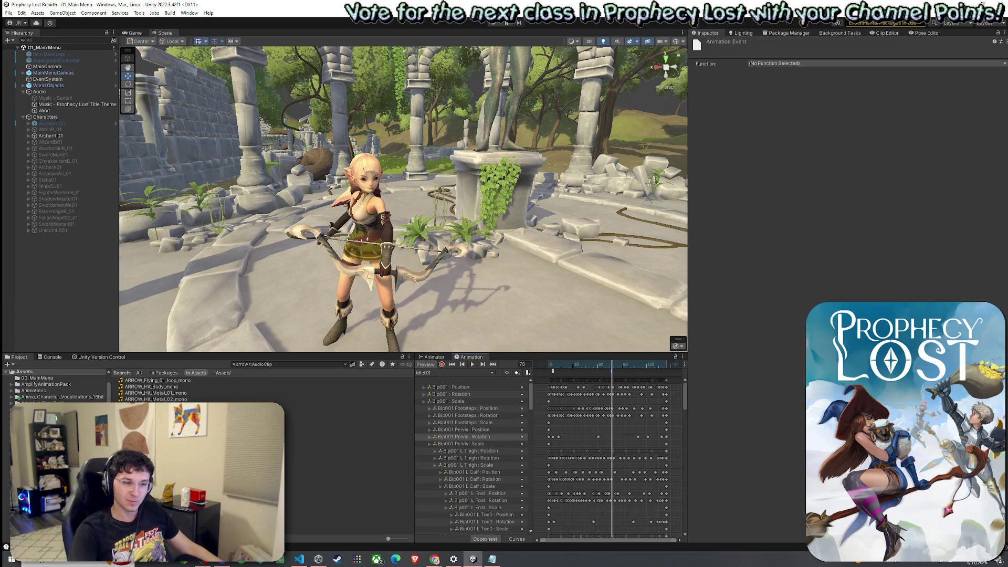
{"action": "key", "text": "alt+Tab"}
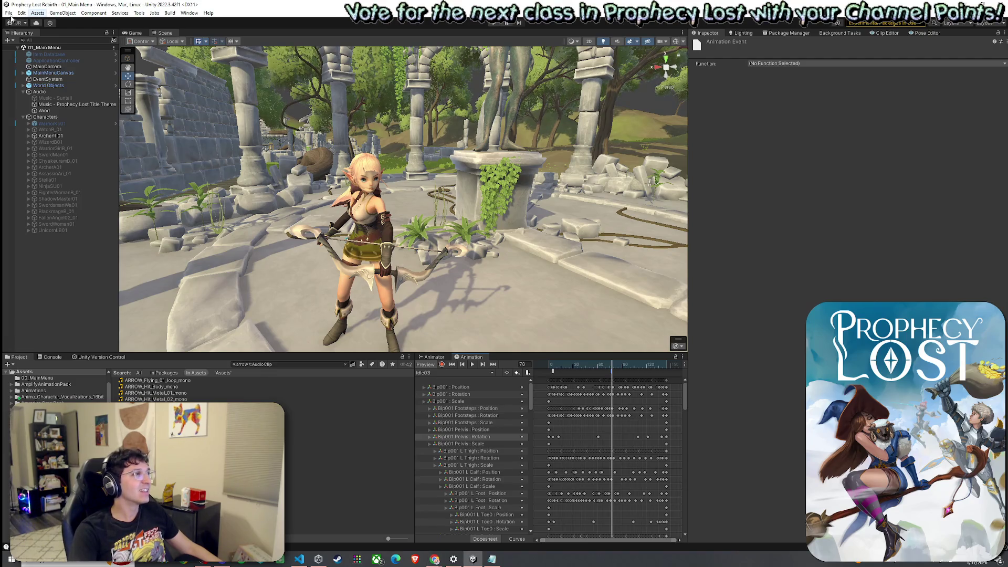
- Save the scene, then open and close the Windows search panel from the taskbar
{"action": "left_click", "coordinate": [9, 12]}
{"action": "left_click", "coordinate": [32, 52]}
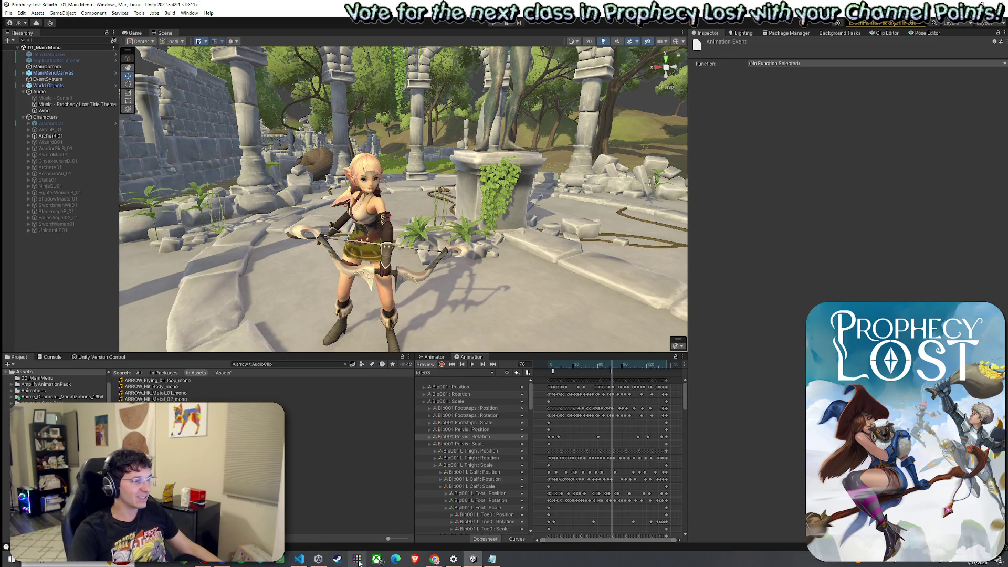
{"action": "left_click", "coordinate": [377, 560]}
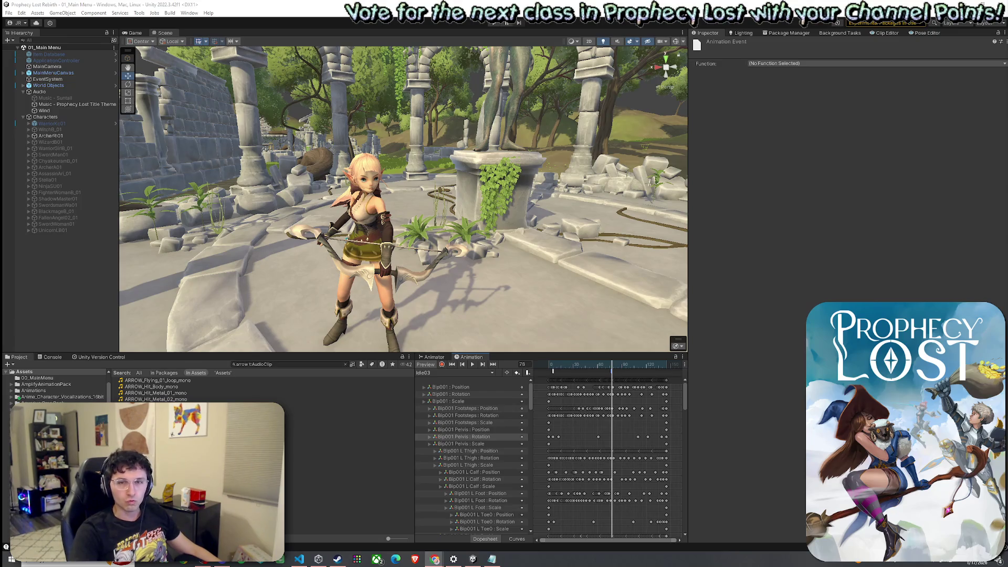
{"action": "left_click", "coordinate": [90, 561]}
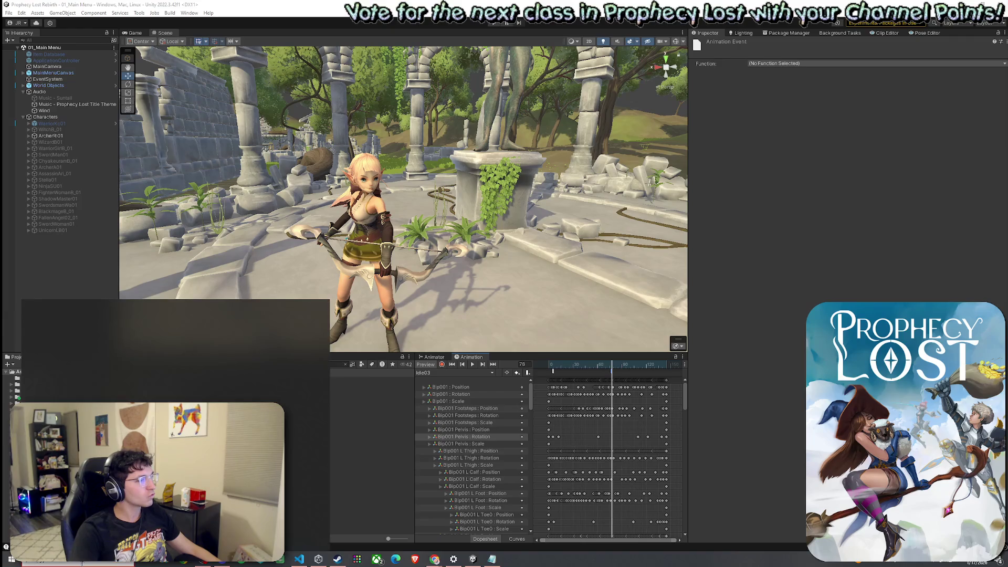
{"action": "left_click", "coordinate": [363, 493]}
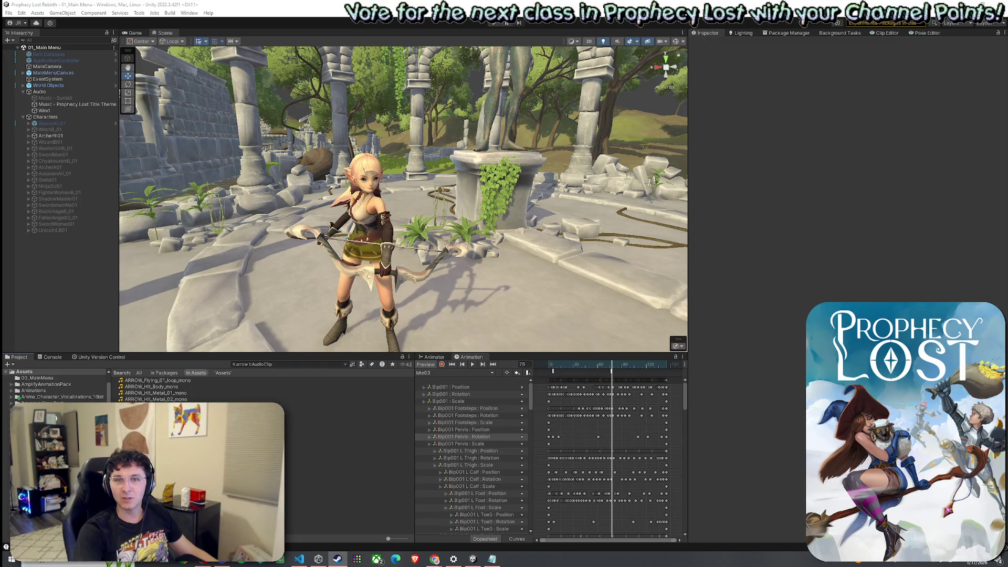
- Bring the Steam store window showing Serial Lover to the front
{"action": "left_click", "coordinate": [337, 558]}
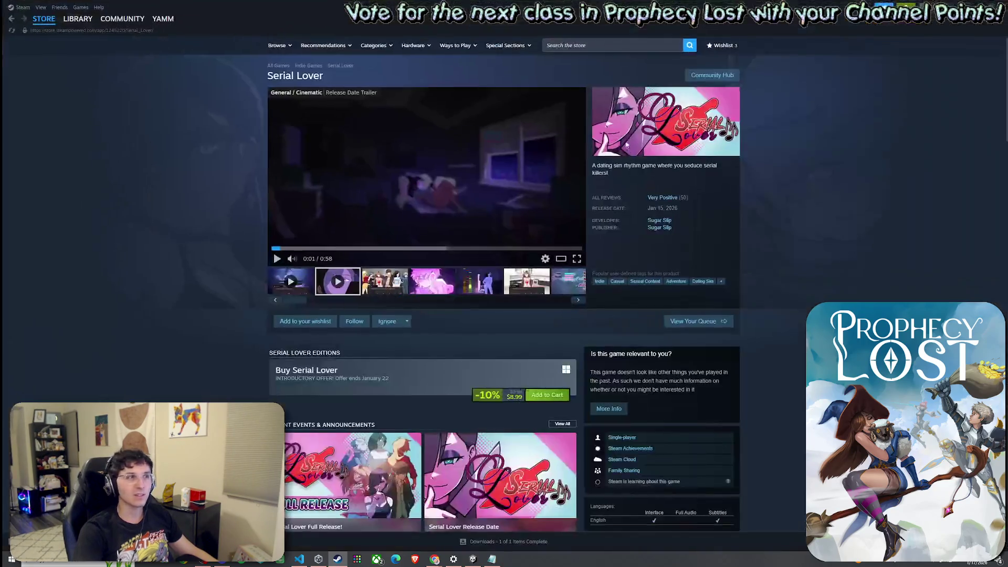
- Play the Serial Lover trailer and scroll the store page briefly
{"action": "left_click", "coordinate": [277, 257]}
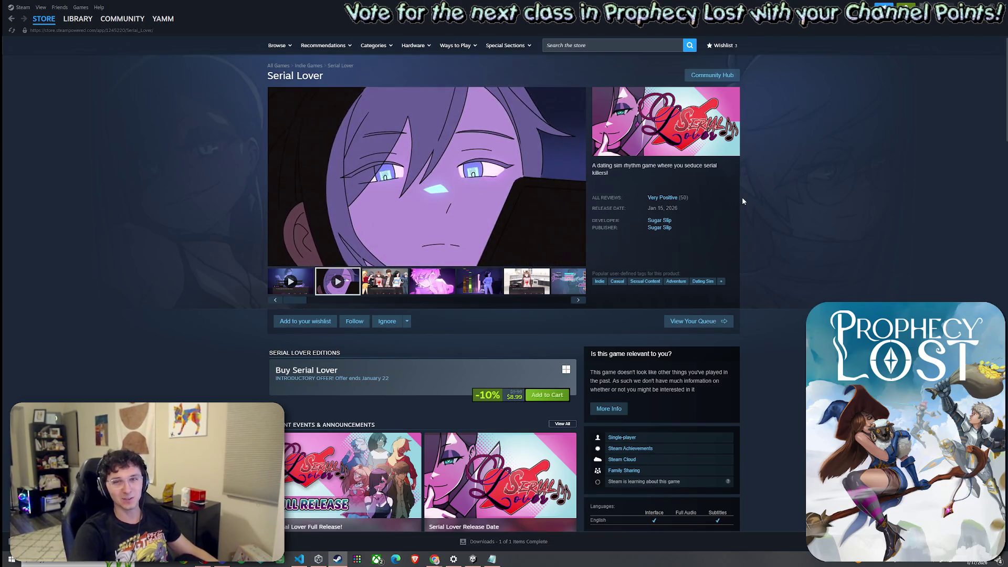
{"action": "mouse_move", "coordinate": [485, 214]}
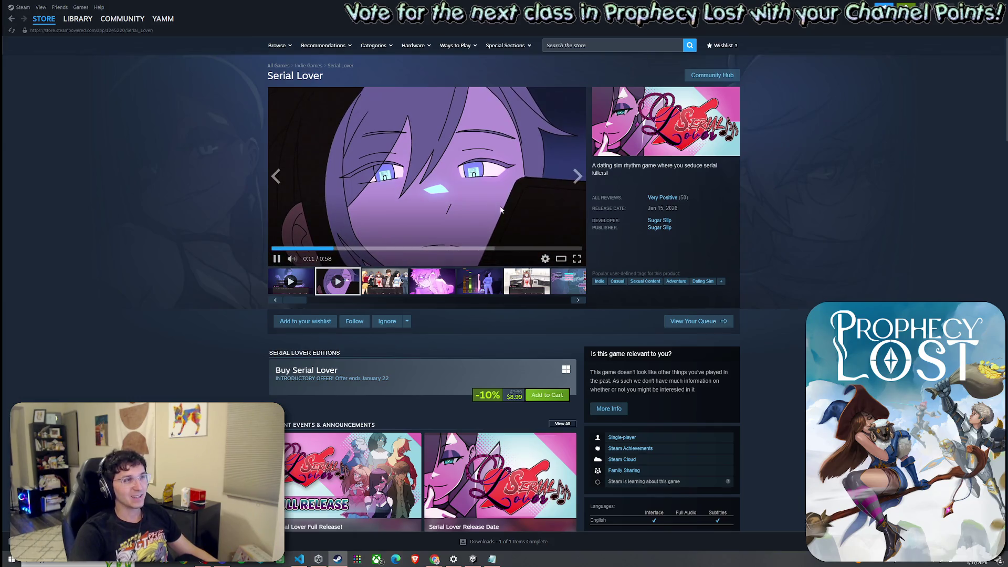
{"action": "scroll", "coordinate": [485, 214], "scroll_direction": "down", "scroll_amount": 6}
{"action": "scroll", "coordinate": [424, 254], "scroll_direction": "up", "scroll_amount": 5}
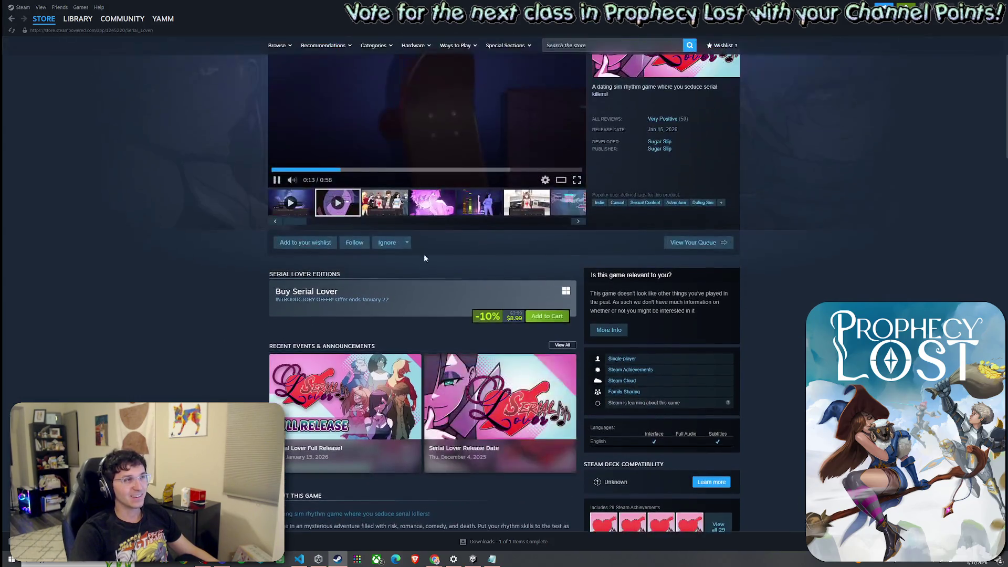
{"action": "scroll", "coordinate": [370, 251], "scroll_direction": "up", "scroll_amount": 1}
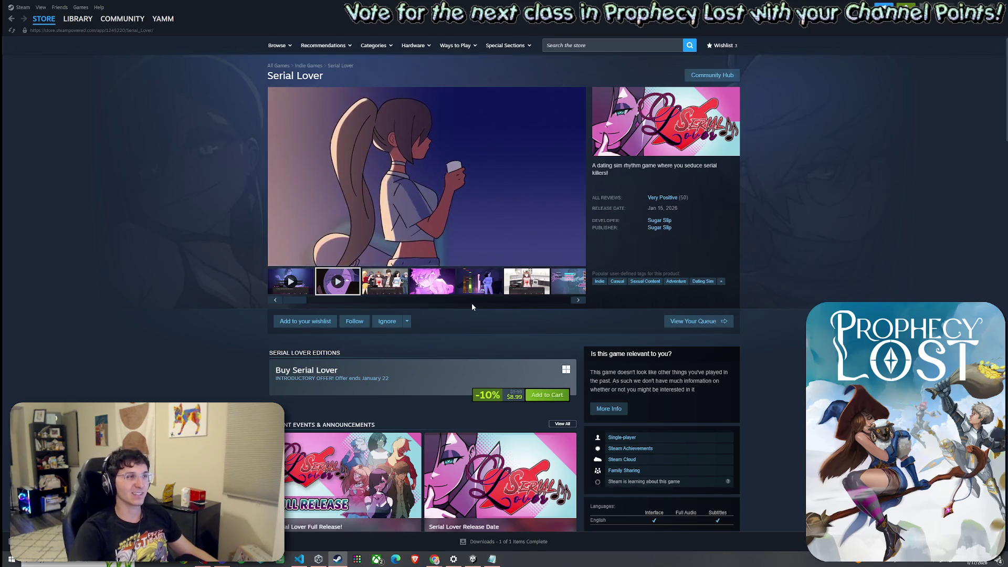
- Step through the Serial Lover screenshots, ending on the fiery artwork
{"action": "left_click", "coordinate": [428, 288]}
{"action": "left_click", "coordinate": [477, 288]}
{"action": "left_click", "coordinate": [559, 288]}
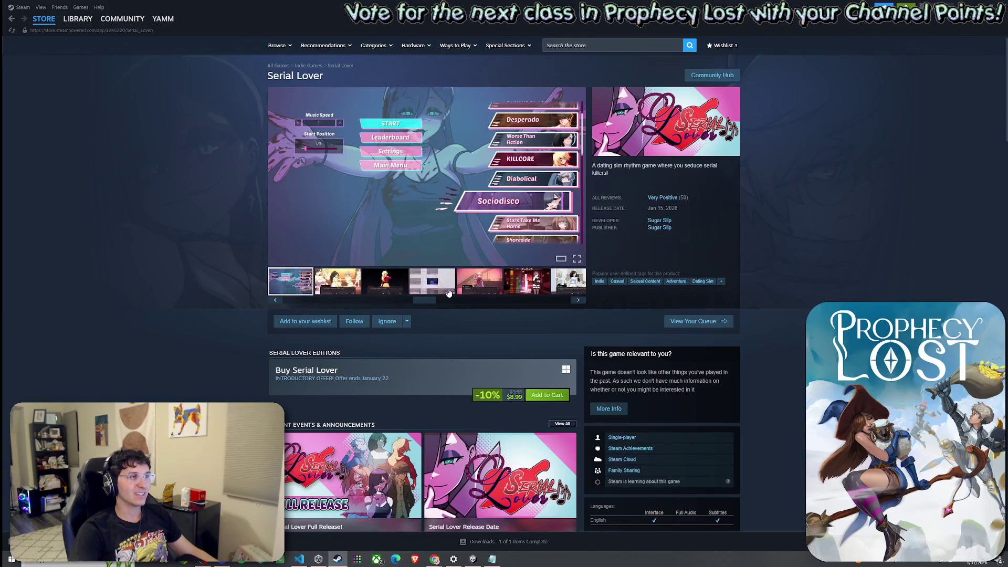
{"action": "left_click", "coordinate": [567, 286]}
{"action": "left_click", "coordinate": [578, 284]}
{"action": "left_click", "coordinate": [578, 283]}
{"action": "left_click", "coordinate": [436, 283]}
{"action": "left_click", "coordinate": [482, 283]}
{"action": "left_click", "coordinate": [432, 284]}
{"action": "left_click", "coordinate": [393, 289]}
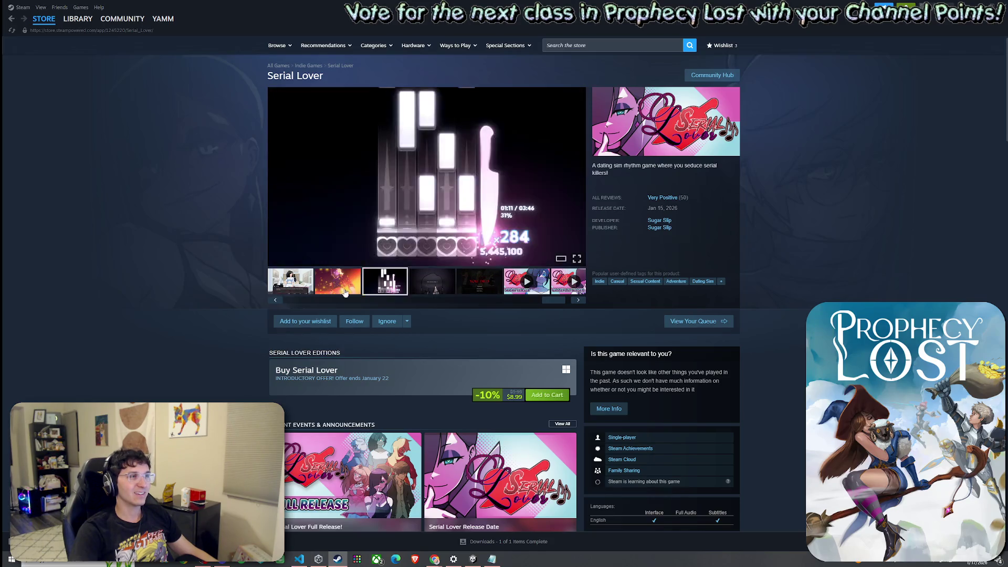
{"action": "left_click", "coordinate": [346, 292]}
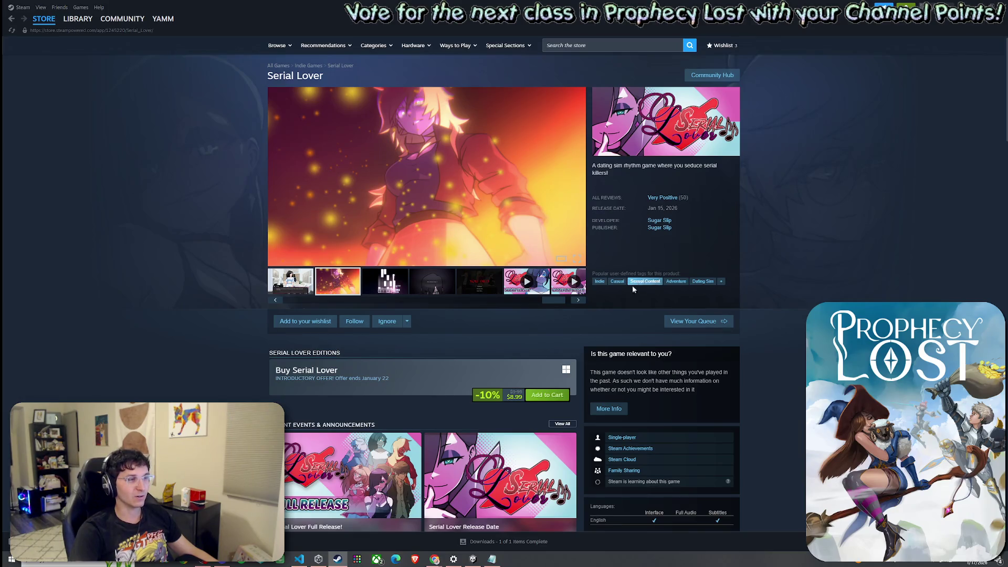
- Scroll down to the game details, clear a stray text selection, and scroll back up
{"action": "scroll", "coordinate": [531, 325], "scroll_direction": "down", "scroll_amount": 6}
{"action": "left_click_drag", "start_coordinate": [317, 257], "coordinate": [493, 250]}
{"action": "left_click", "coordinate": [468, 258]}
{"action": "scroll", "coordinate": [480, 339], "scroll_direction": "up", "scroll_amount": 3}
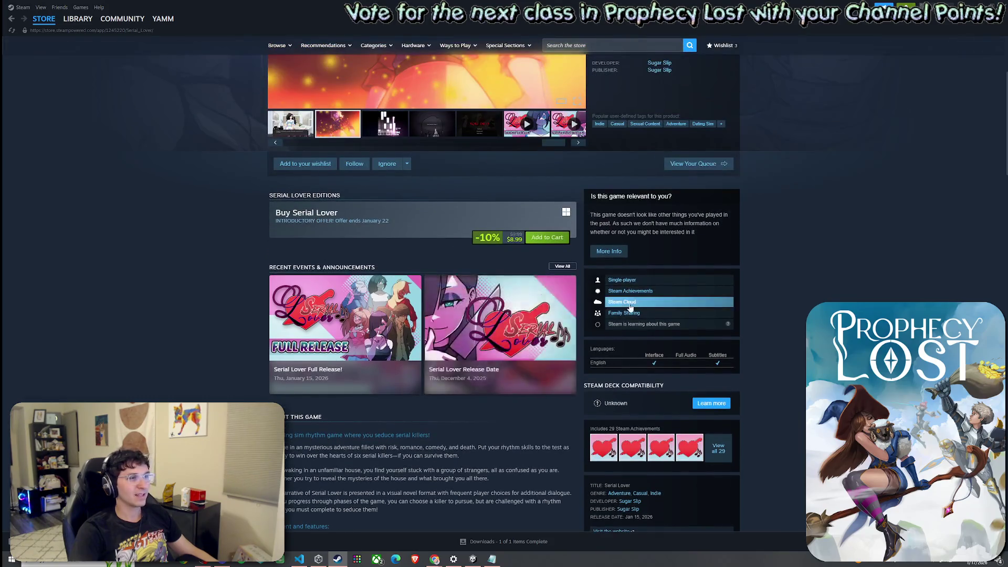
{"action": "scroll", "coordinate": [664, 352], "scroll_direction": "up", "scroll_amount": 3}
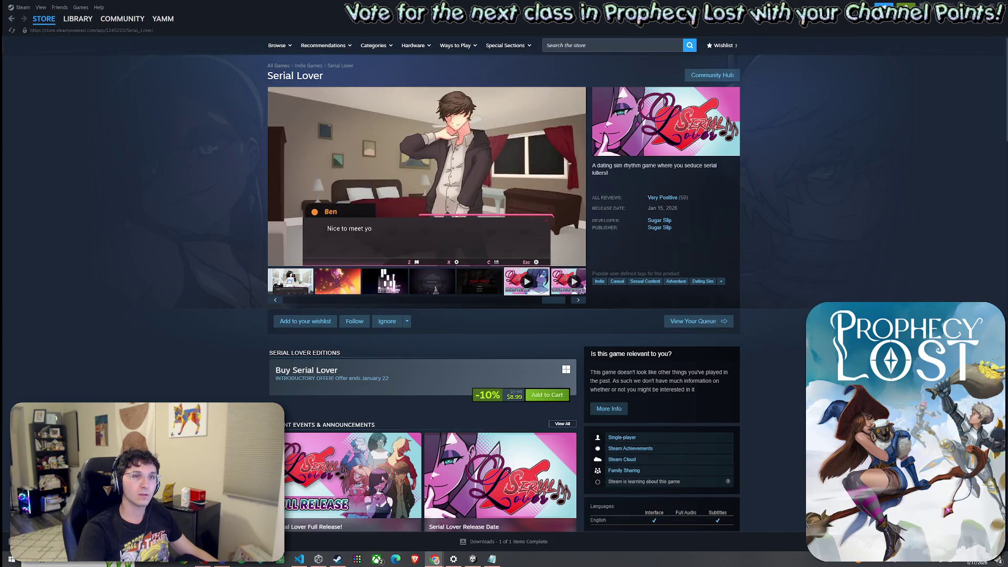
{"action": "mouse_move", "coordinate": [310, 230]}
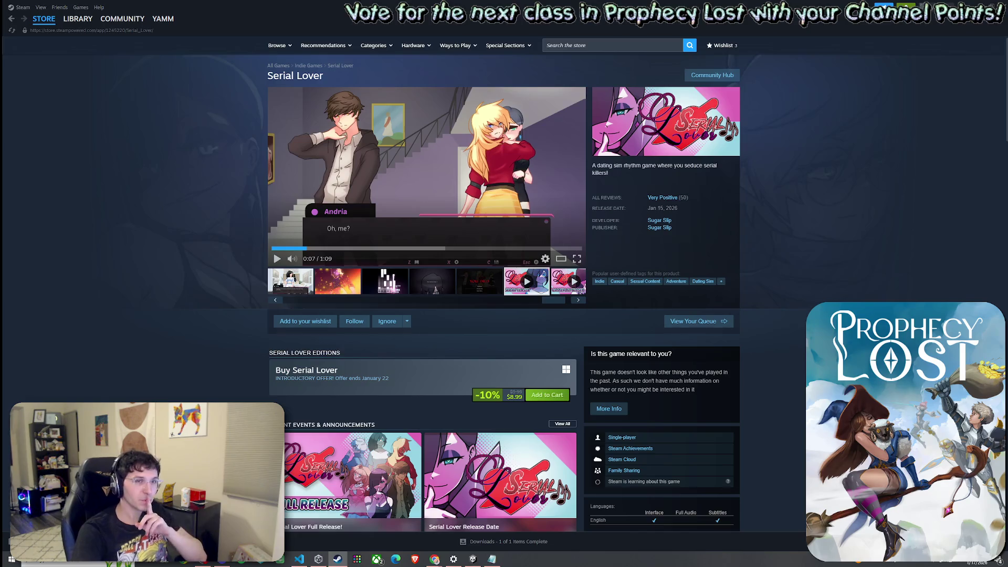
{"action": "key", "text": "alt+Tab"}
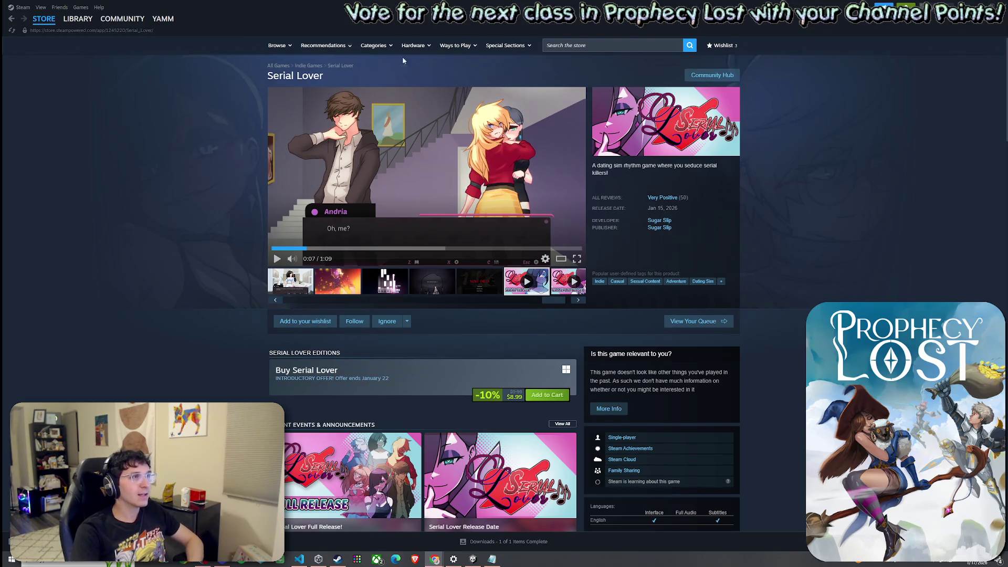
{"action": "left_click", "coordinate": [600, 47]}
- Open the Palworld store page from the store search and pause its trailer
{"action": "type", "text": "pa"}
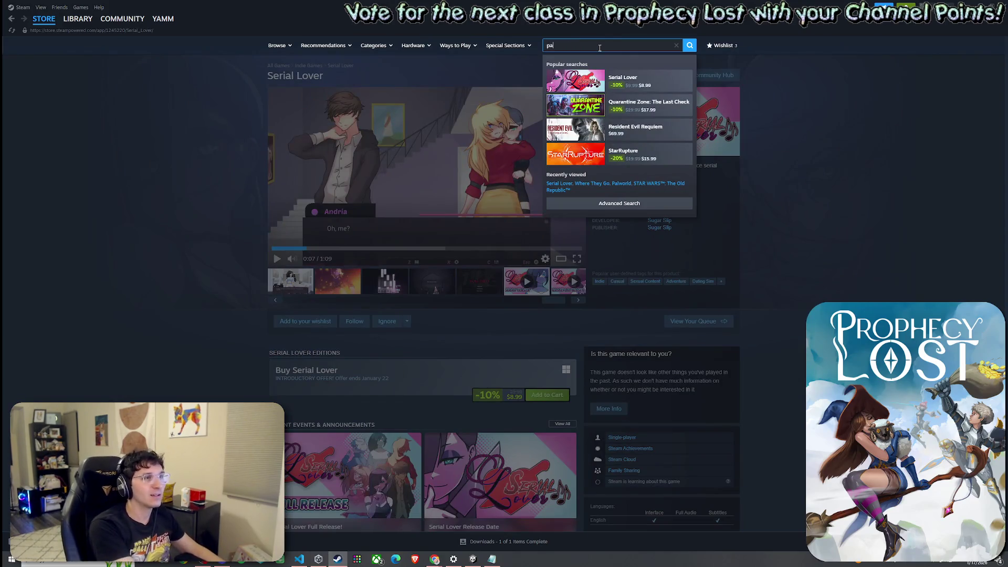
{"action": "type", "text": "d"}
{"action": "left_click", "coordinate": [577, 81]}
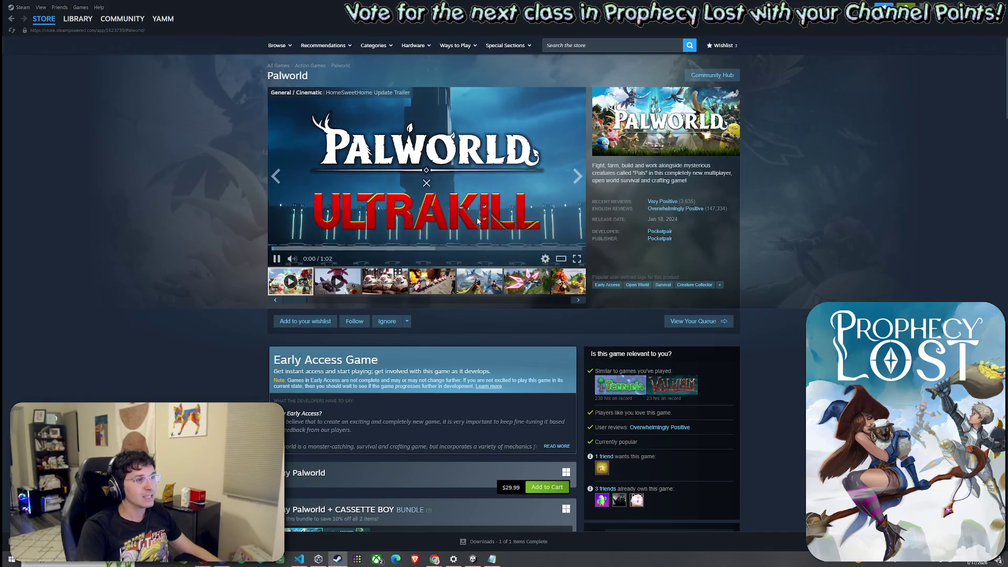
{"action": "left_click", "coordinate": [398, 233]}
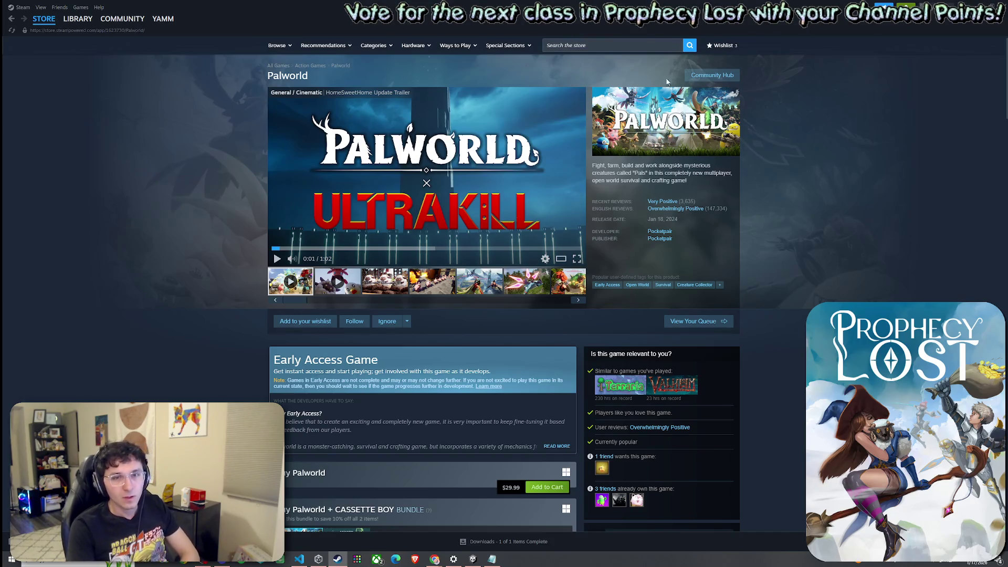
{"action": "left_click", "coordinate": [601, 47]}
- Open the Date Everything! store page, then search 'palworld' and open the Palworld page
{"action": "type", "text": "date"}
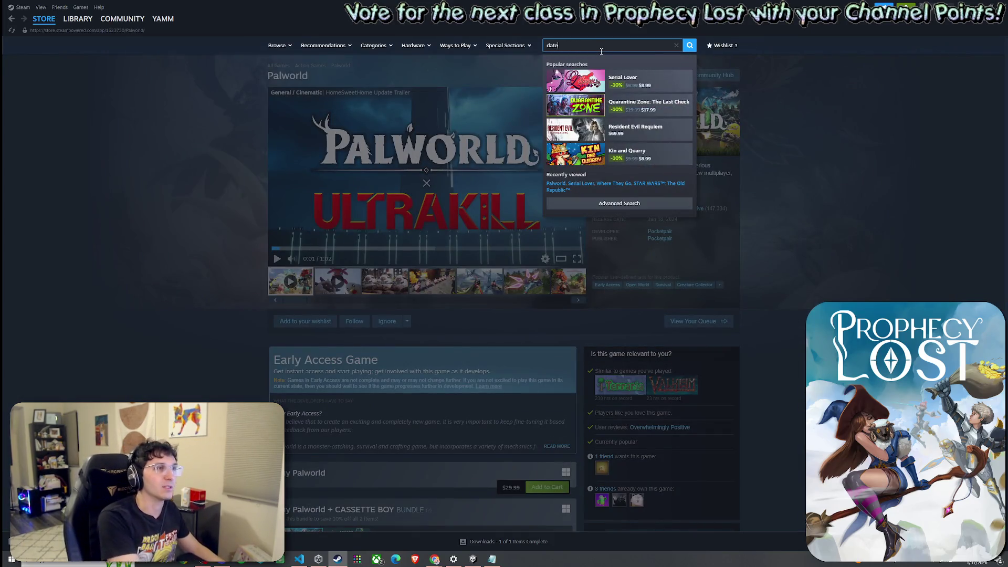
{"action": "left_click", "coordinate": [642, 79]}
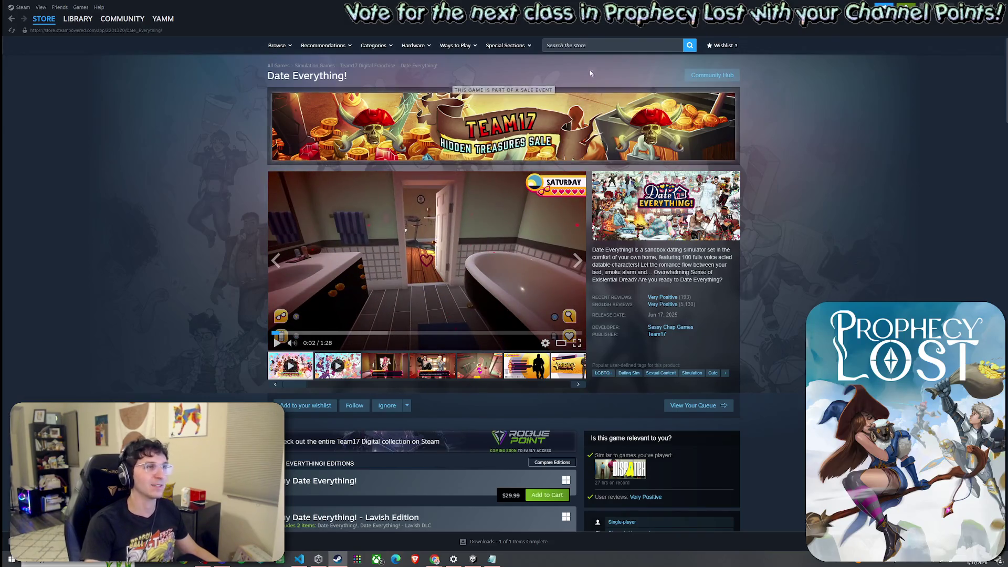
{"action": "left_click", "coordinate": [577, 44]}
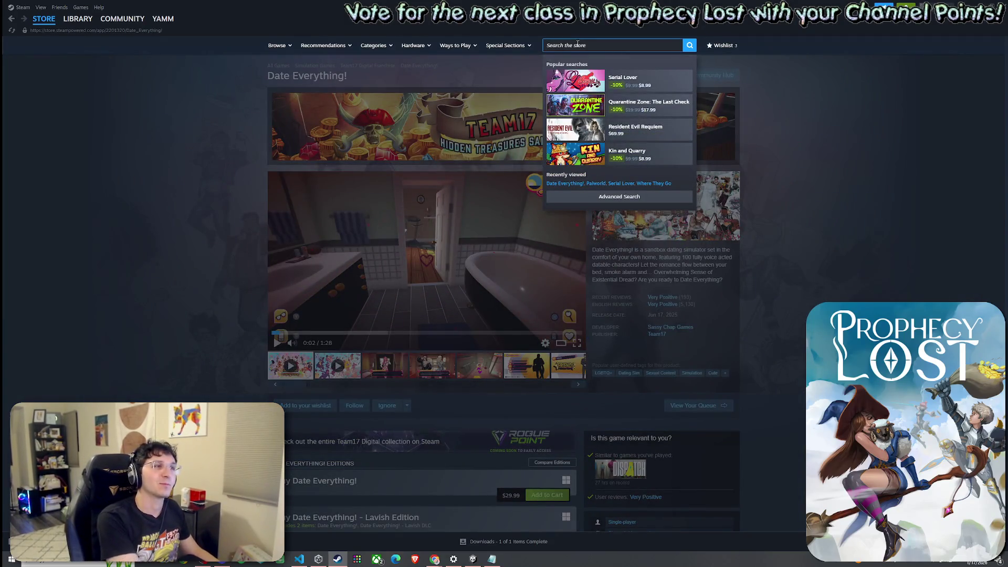
{"action": "type", "text": "a;wpr;d"}
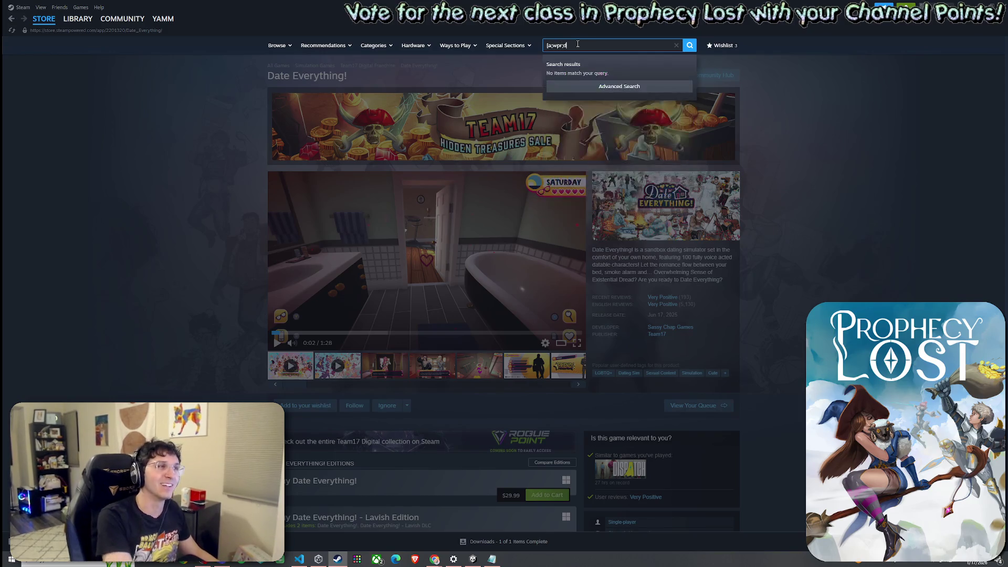
{"action": "key", "text": "ctrl+a"}
{"action": "type", "text": "palworld"}
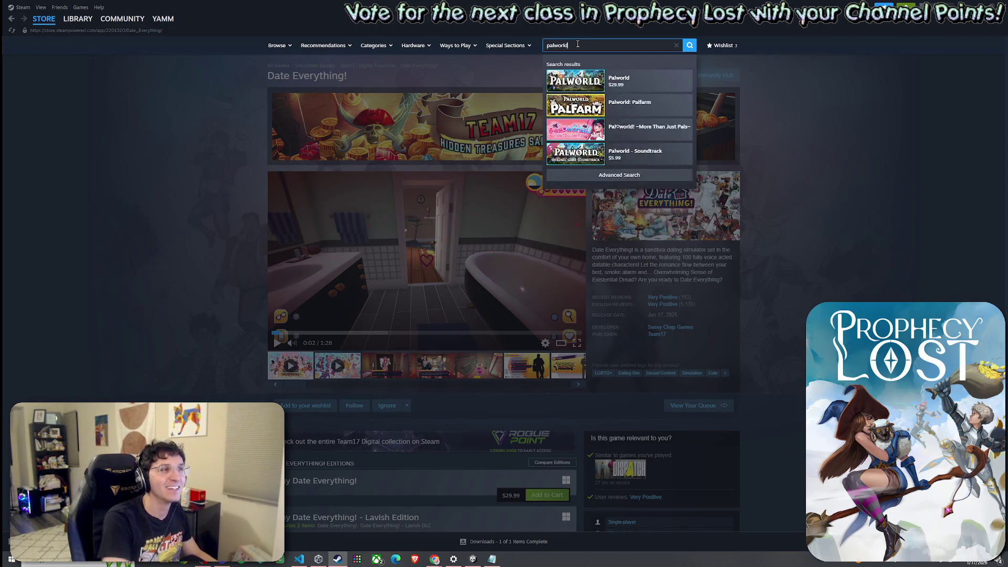
{"action": "left_click", "coordinate": [618, 78]}
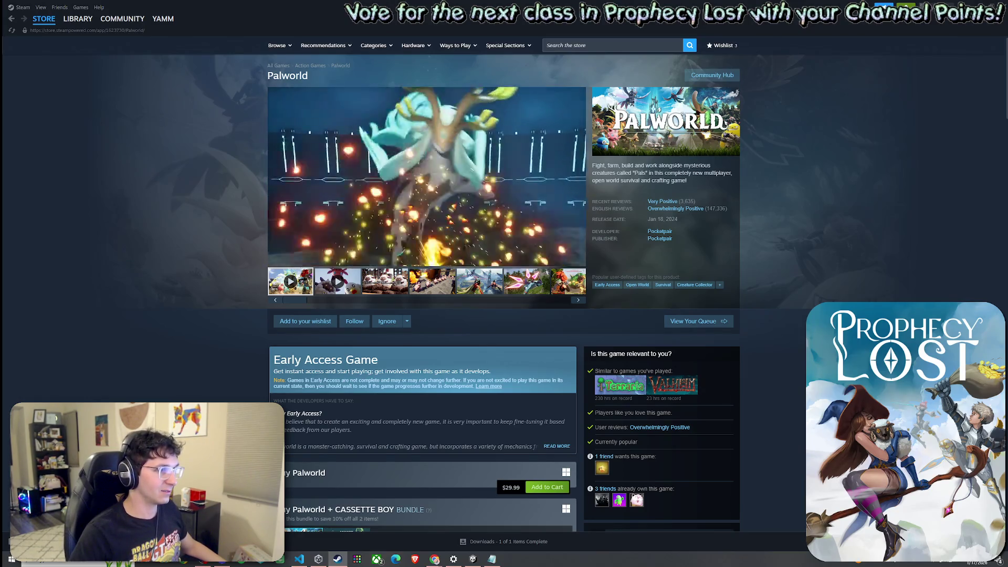
- Scroll the Palworld page down and up, stop its trailer at 0:27, and return to Unity
{"action": "left_click_drag", "start_coordinate": [597, 277], "coordinate": [690, 279]}
{"action": "left_click", "coordinate": [689, 278]}
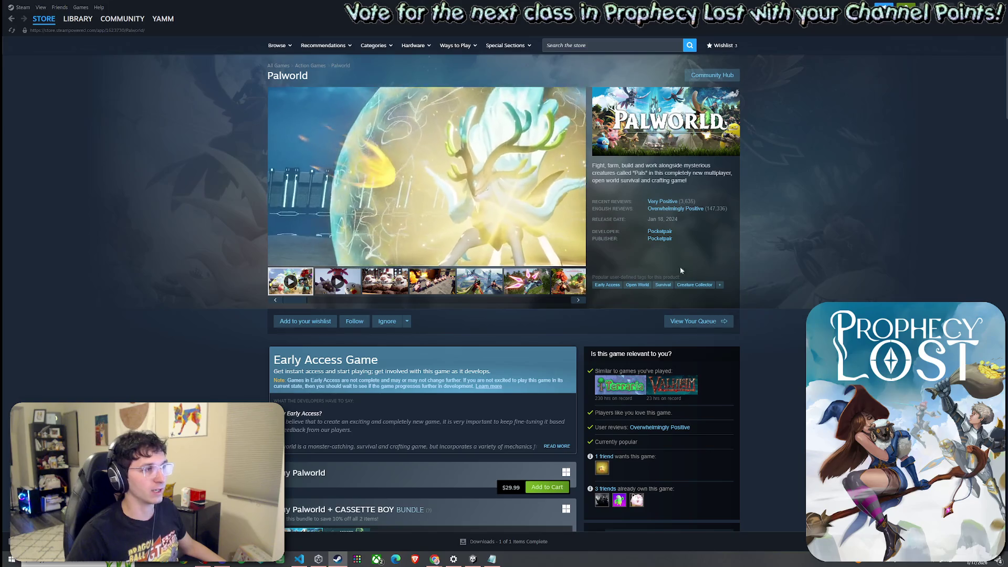
{"action": "scroll", "coordinate": [519, 366], "scroll_direction": "down", "scroll_amount": 3}
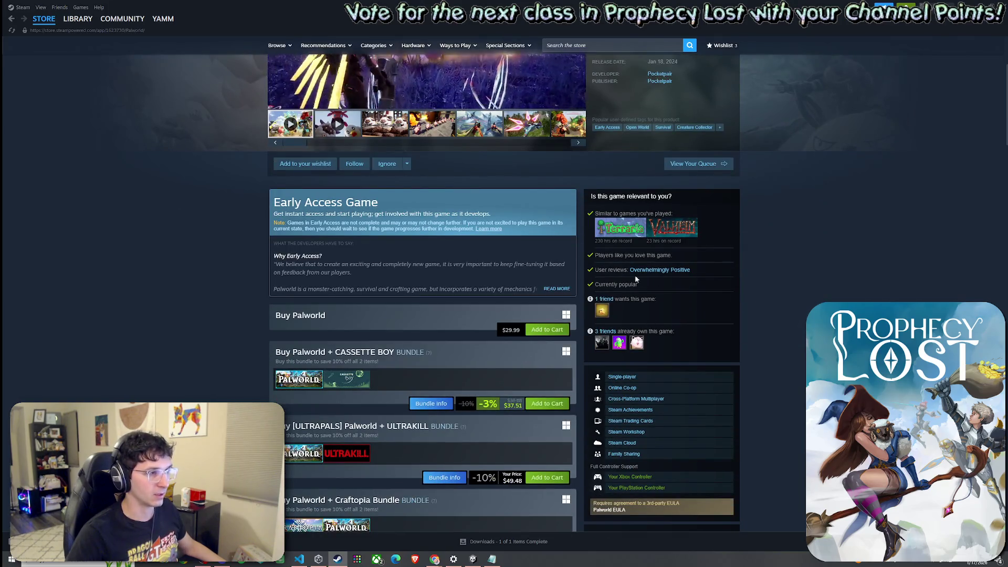
{"action": "scroll", "coordinate": [636, 280], "scroll_direction": "up", "scroll_amount": 3}
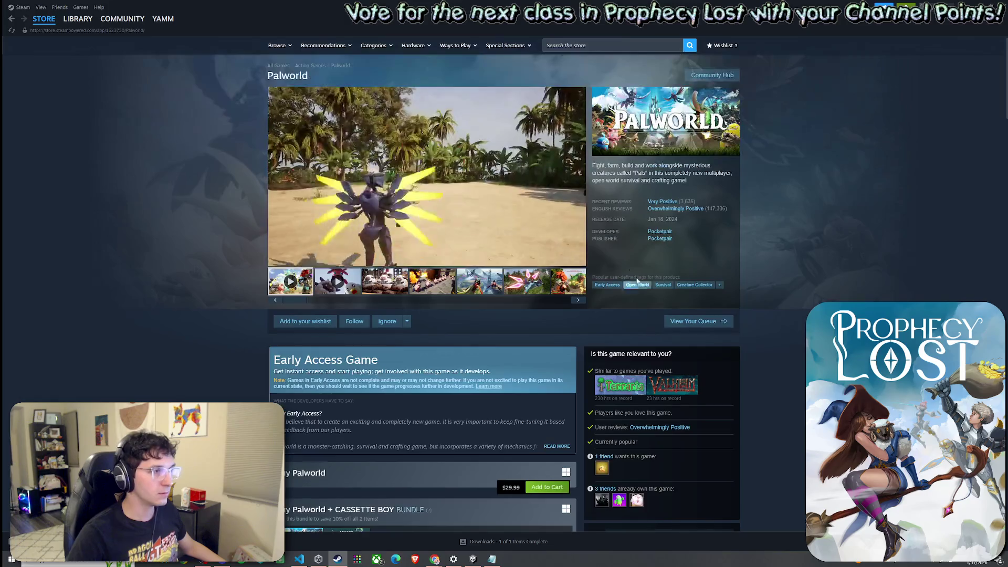
{"action": "left_click", "coordinate": [542, 225]}
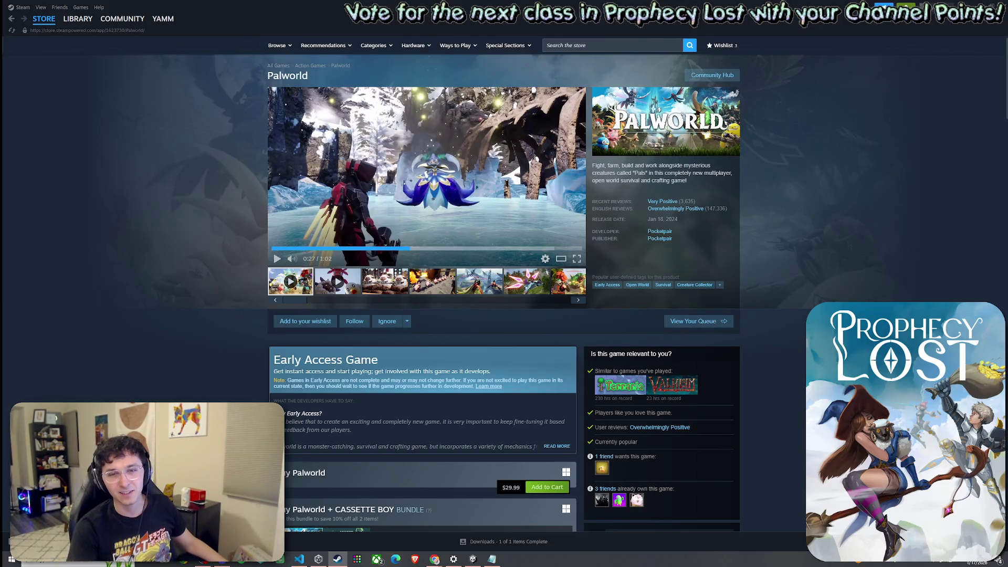
{"action": "left_click", "coordinate": [376, 558]}
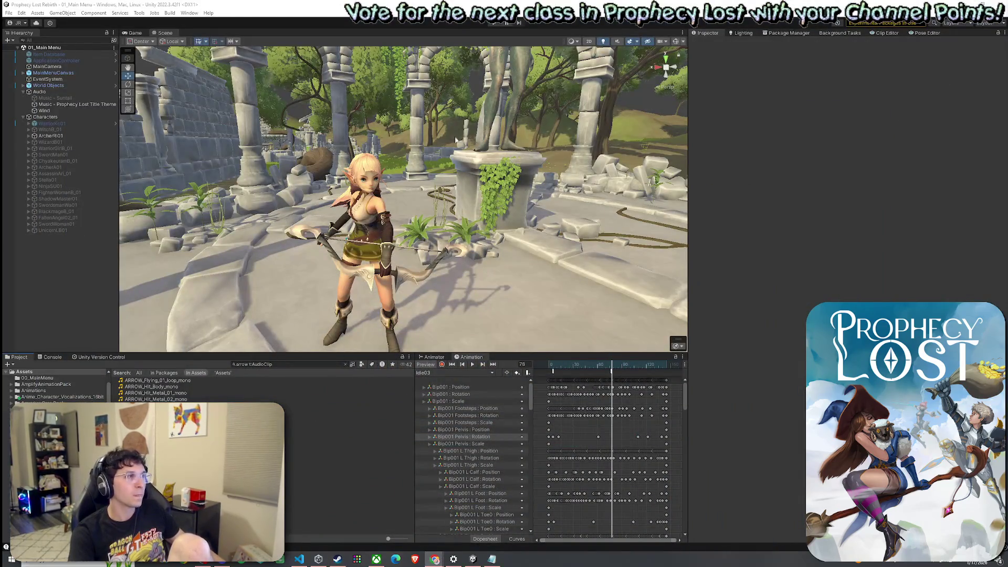
- Move the view closer to the elf archer and switch briefly to the browser and back
{"action": "mouse_move", "coordinate": [236, 173]}
{"action": "left_mouse_down"}
{"action": "mouse_move", "coordinate": [212, 200]}
{"action": "mouse_move", "coordinate": [270, 225]}
{"action": "mouse_move", "coordinate": [236, 222]}
{"action": "left_mouse_up"}
{"action": "left_click", "coordinate": [9, 12]}
{"action": "left_click", "coordinate": [148, 4]}
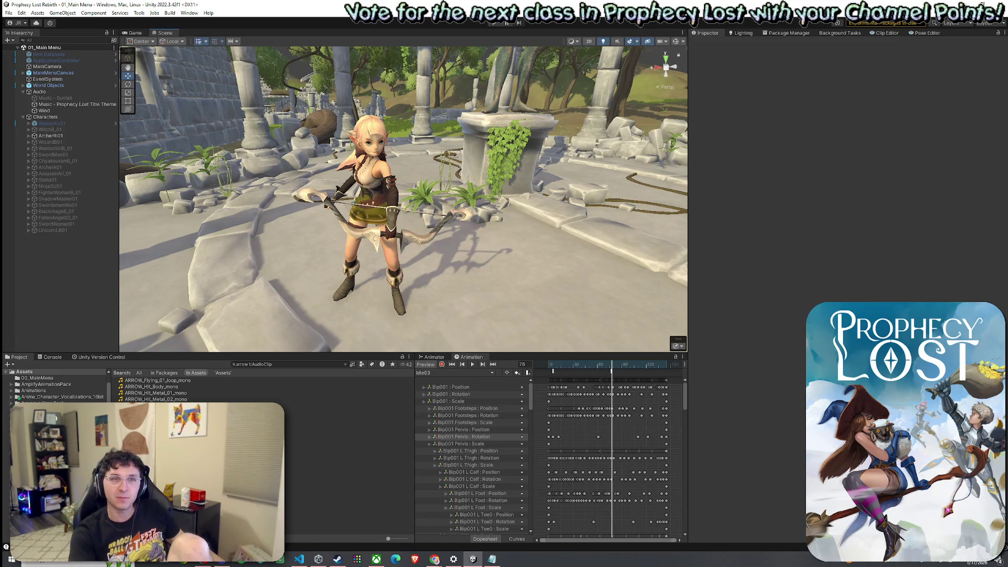
{"action": "key", "text": "alt+Tab"}
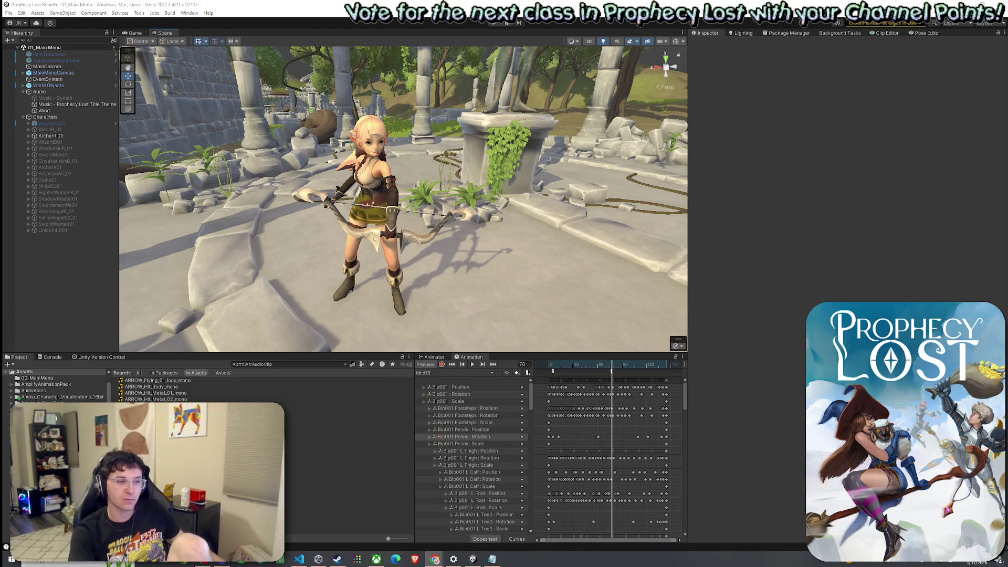
{"action": "left_click", "coordinate": [286, 3]}
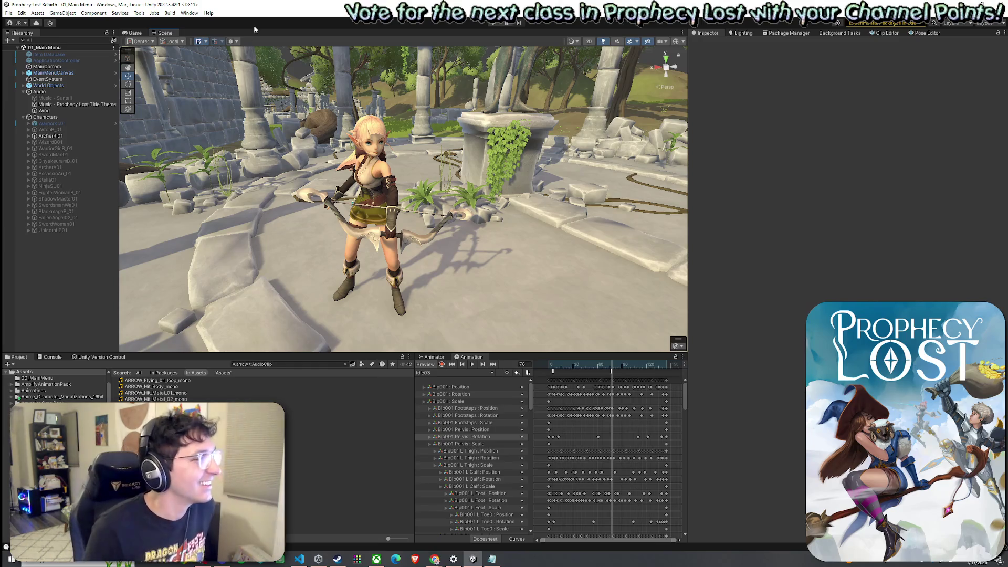
- Select the Idle03 event and set its function to MainMenuAnimationEventController's PlayAnimationEventSound1
{"action": "left_click", "coordinate": [552, 371]}
{"action": "left_click", "coordinate": [777, 63]}
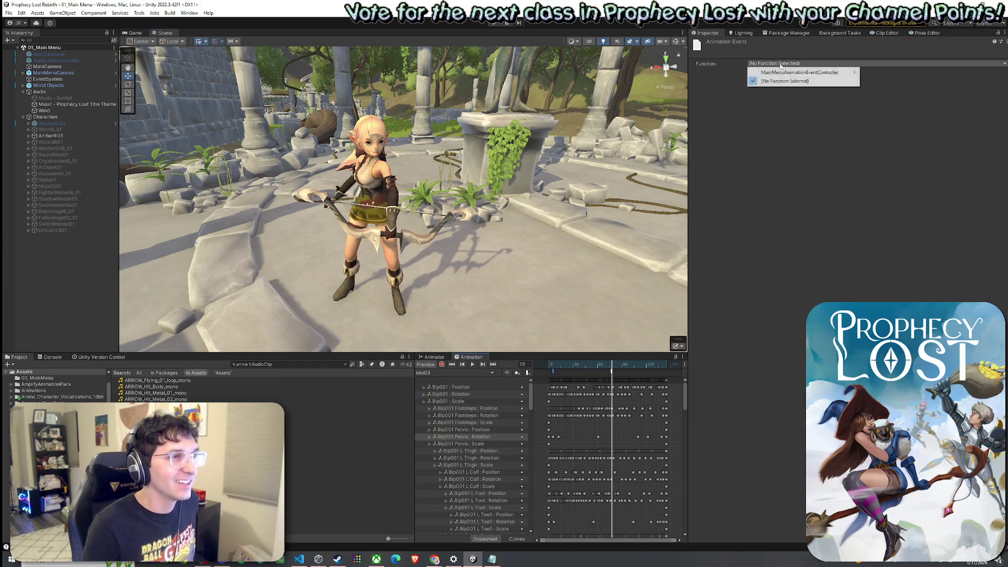
{"action": "left_click", "coordinate": [773, 74]}
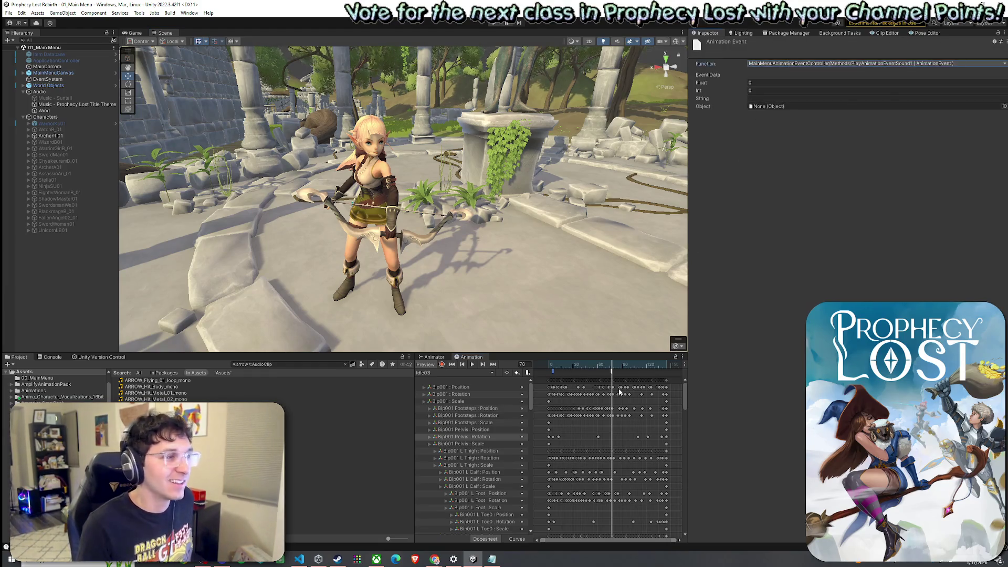